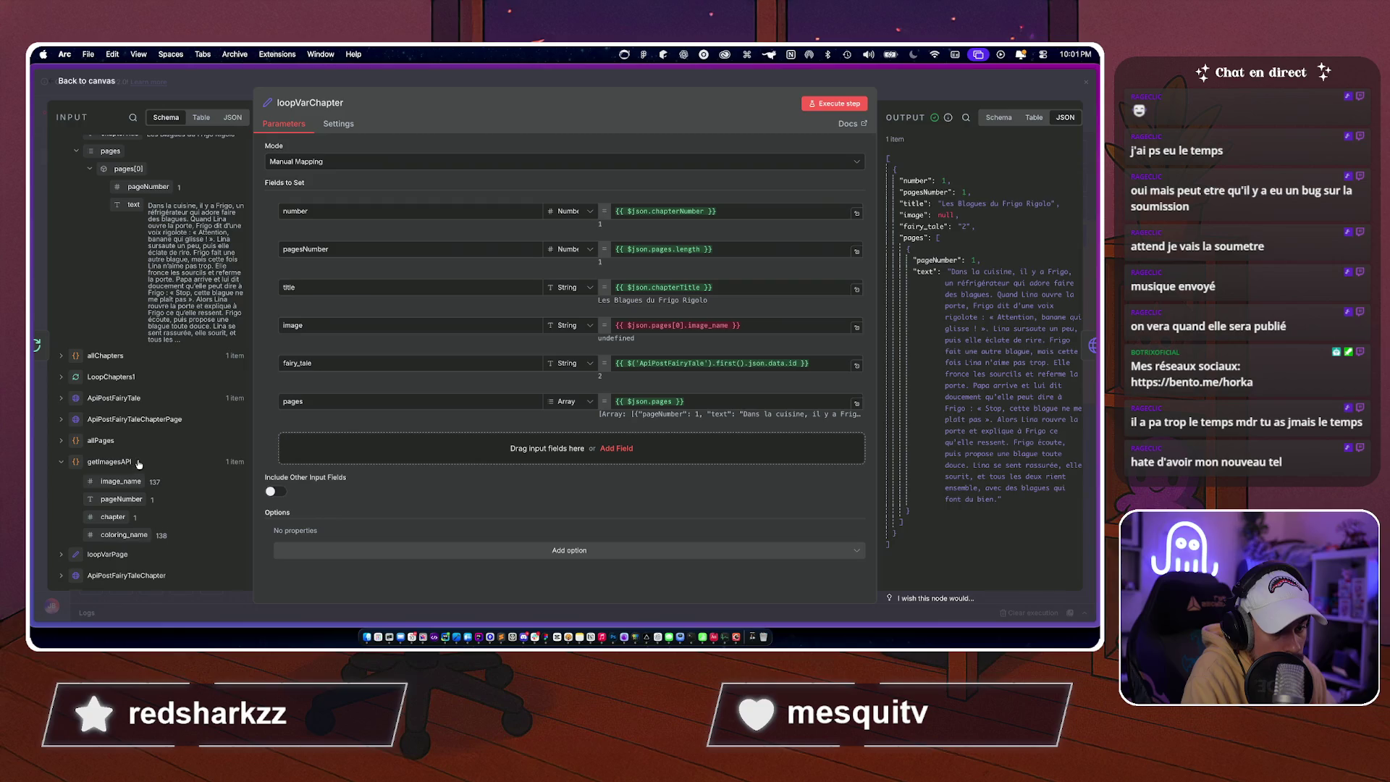
Point loopVarChapter's image expression at the getImagesAPI node and delete the pages property.
double_click(636, 325)
type("(")
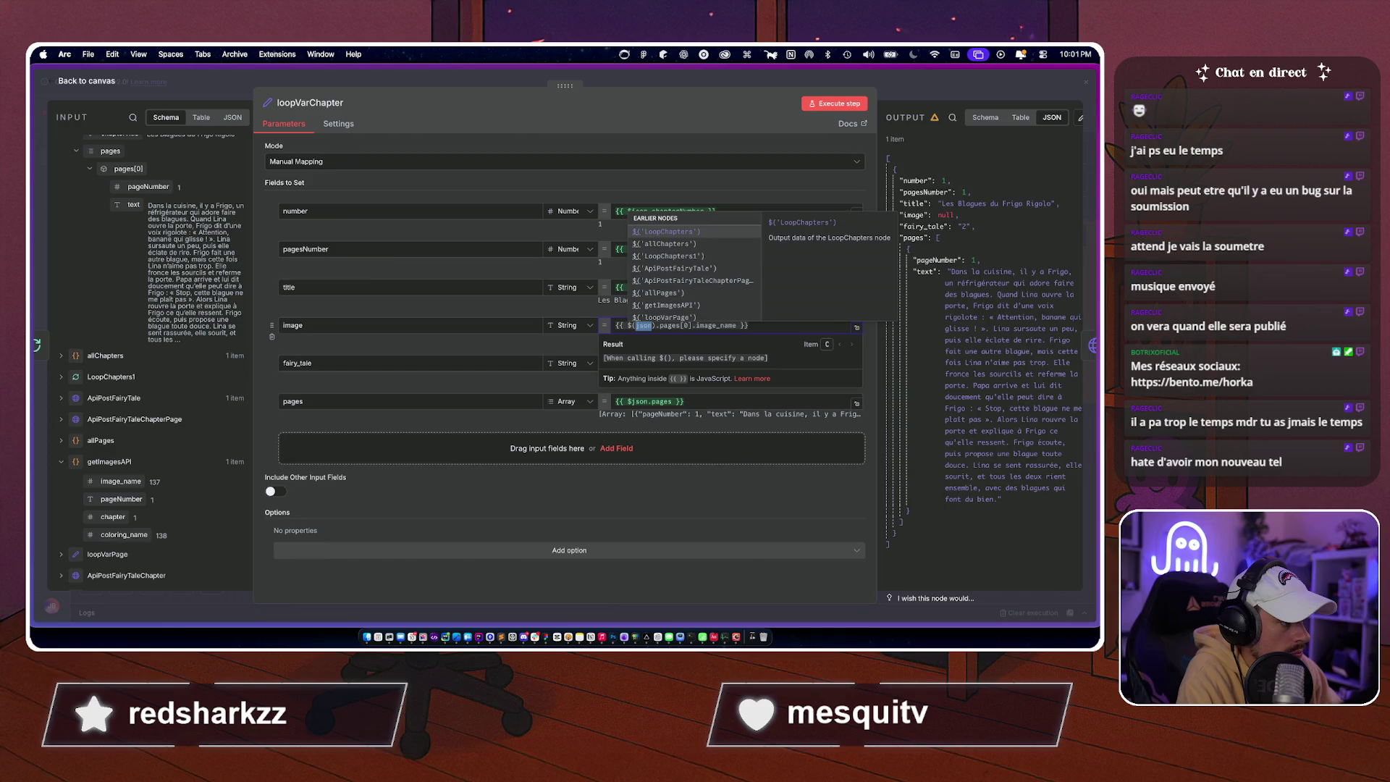
key("Down")
key("Down")
key("Down")
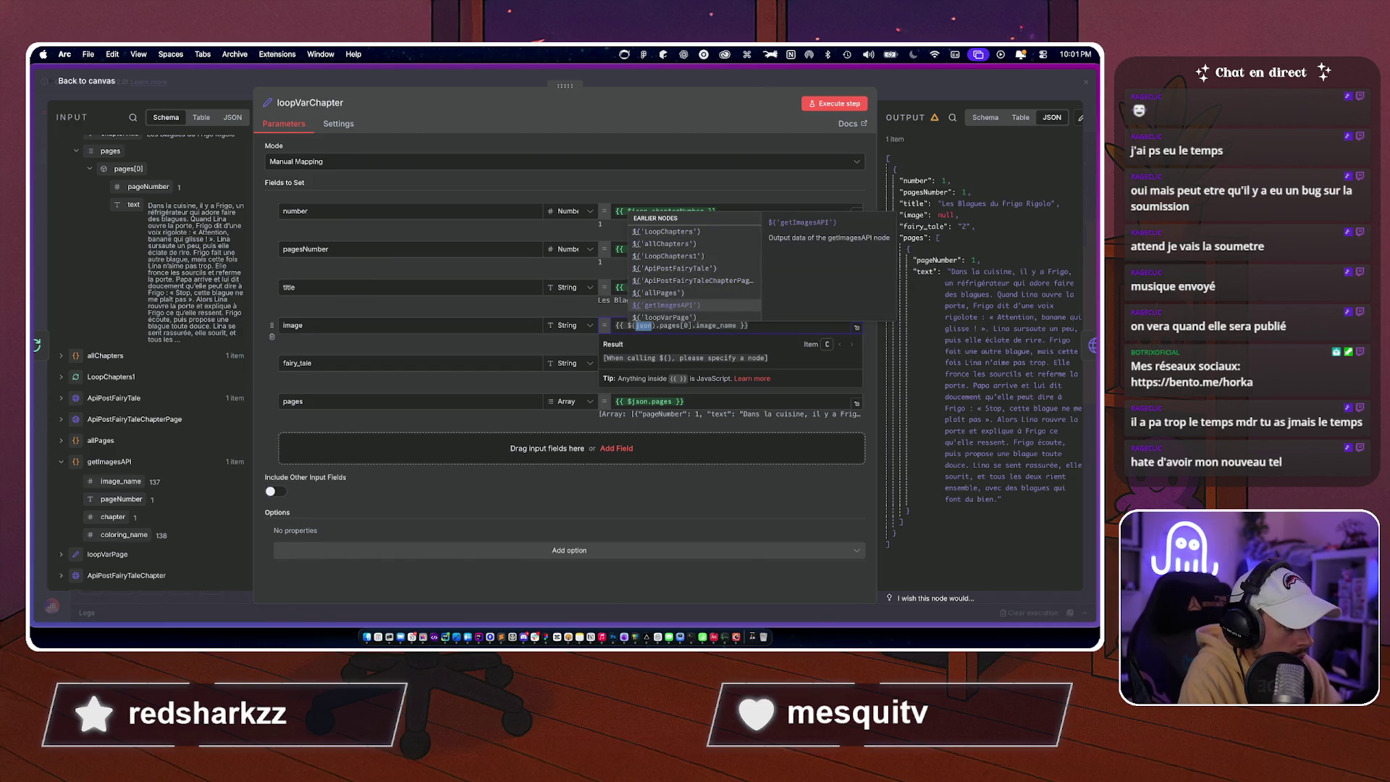
key("Return")
key("BackSpace")
left_click(639, 325)
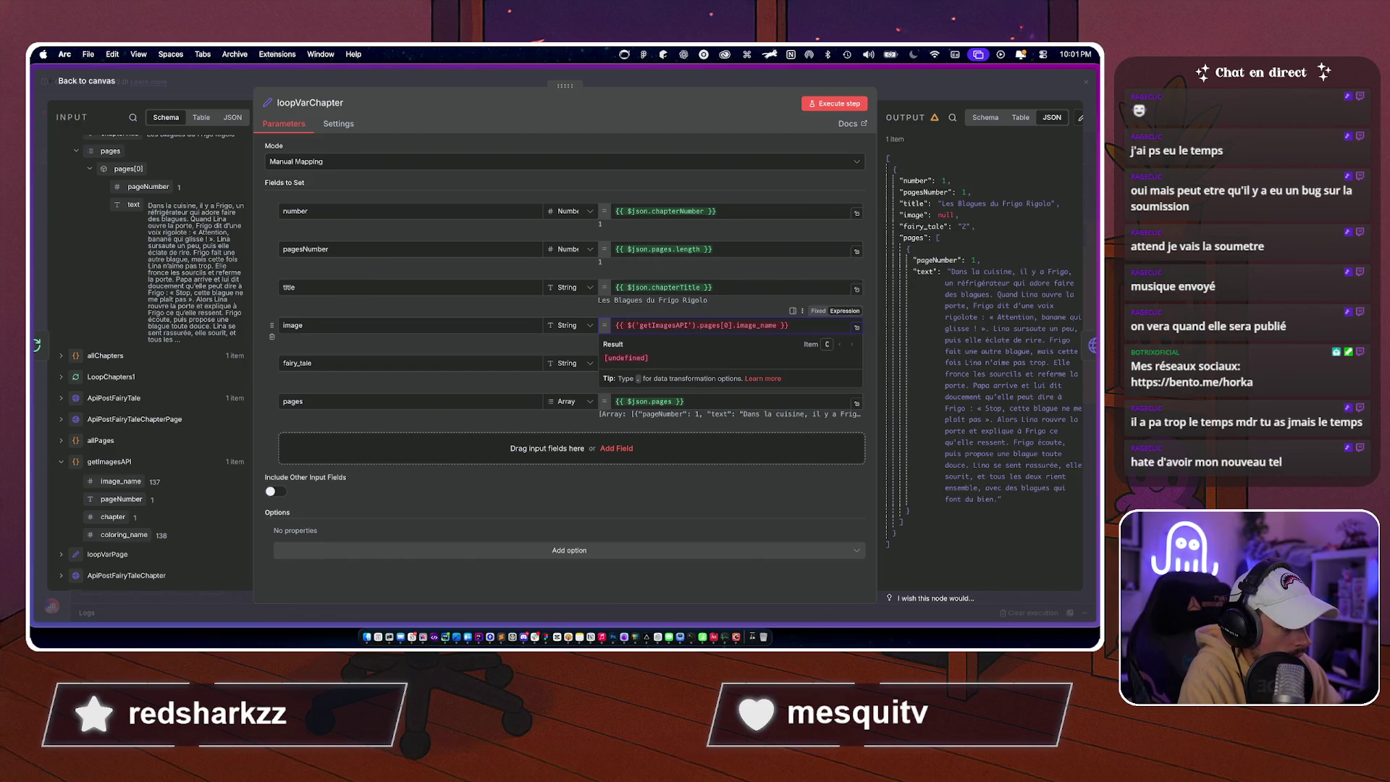
left_click(695, 325)
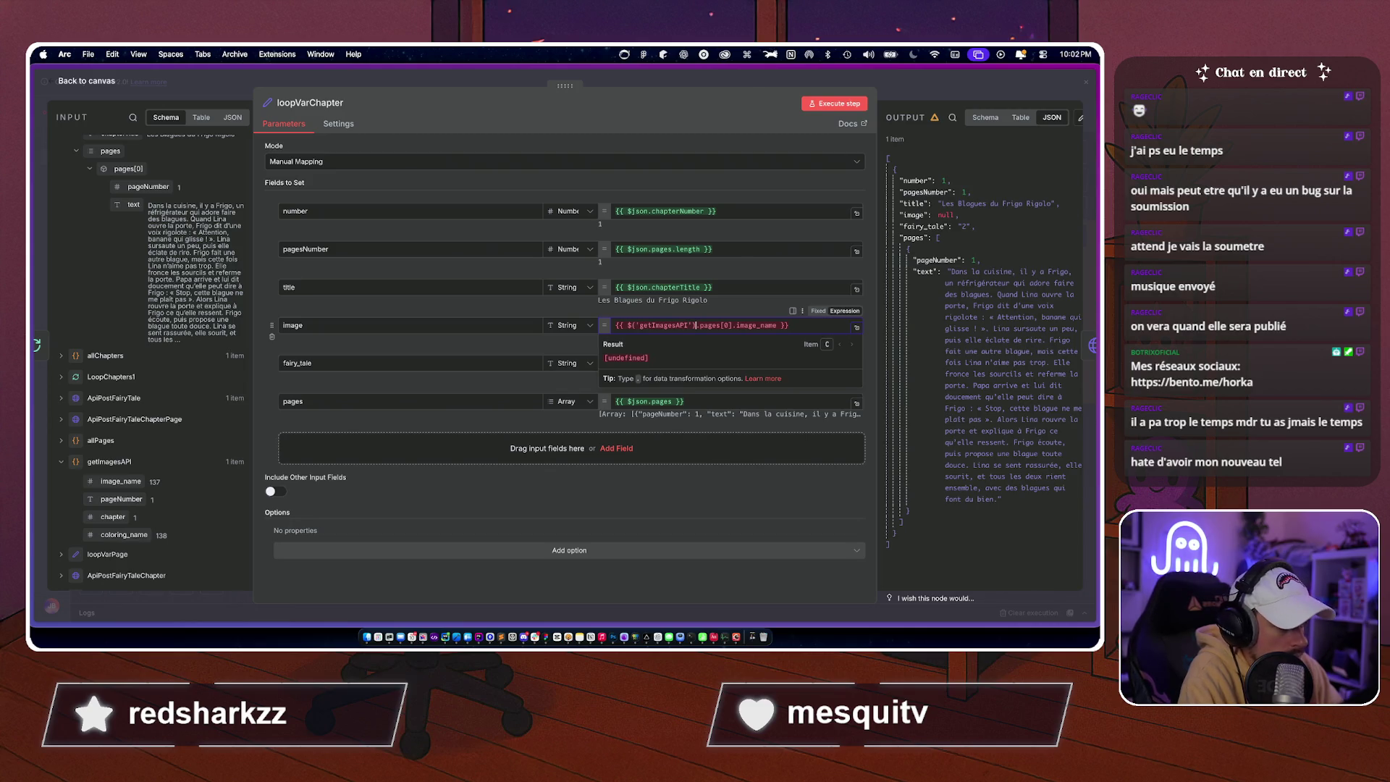
left_click(699, 325)
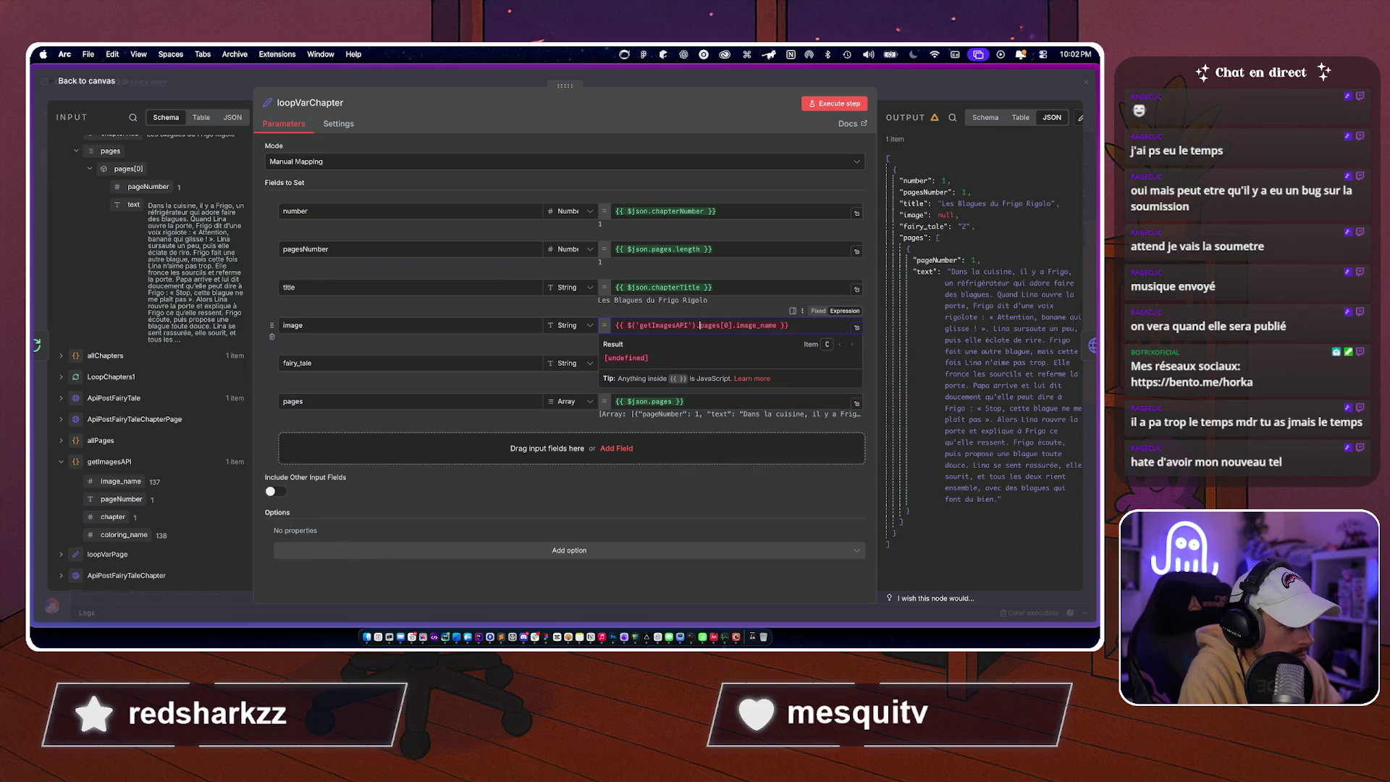
key("BackSpace")
key("BackSpace")
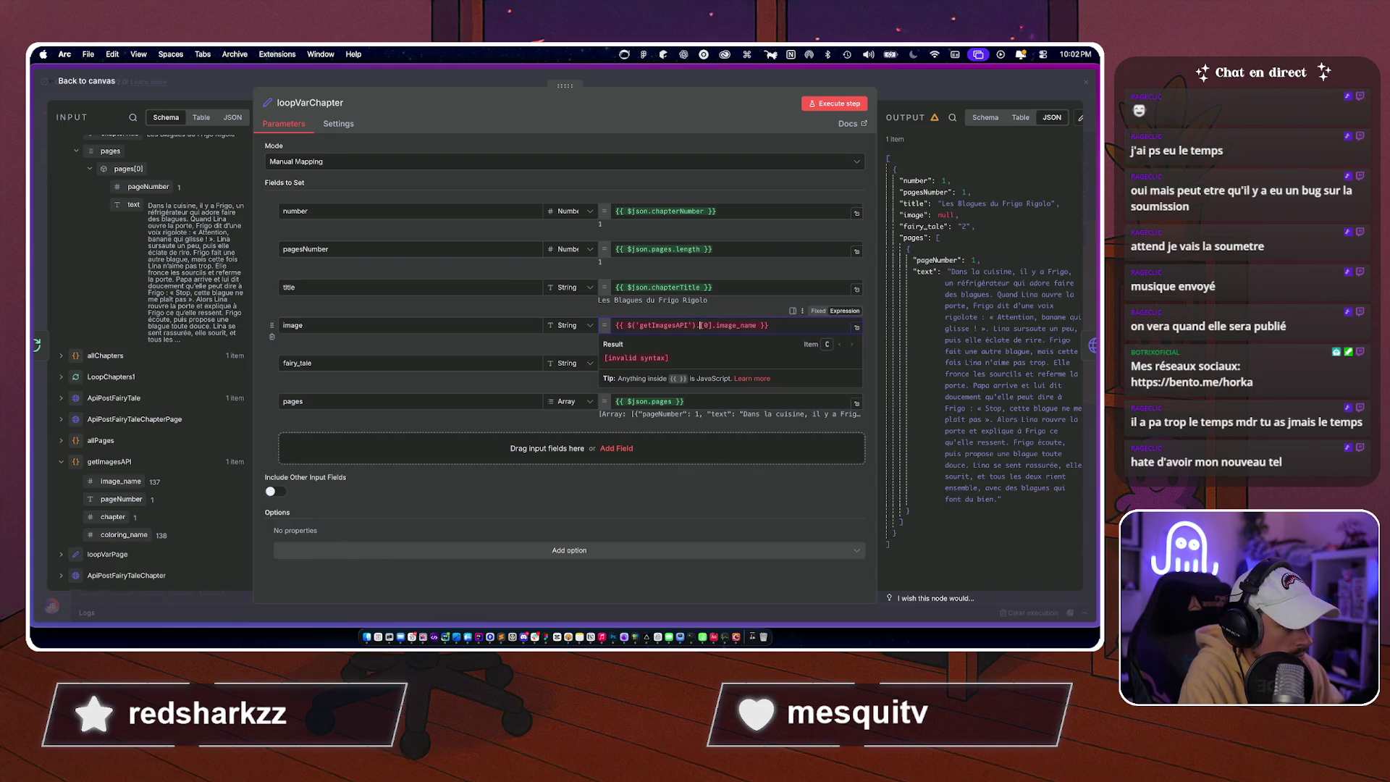
Complete the expression as $('getImagesAPI').first().json.image_name and execute the step.
type("all.")
type("().")
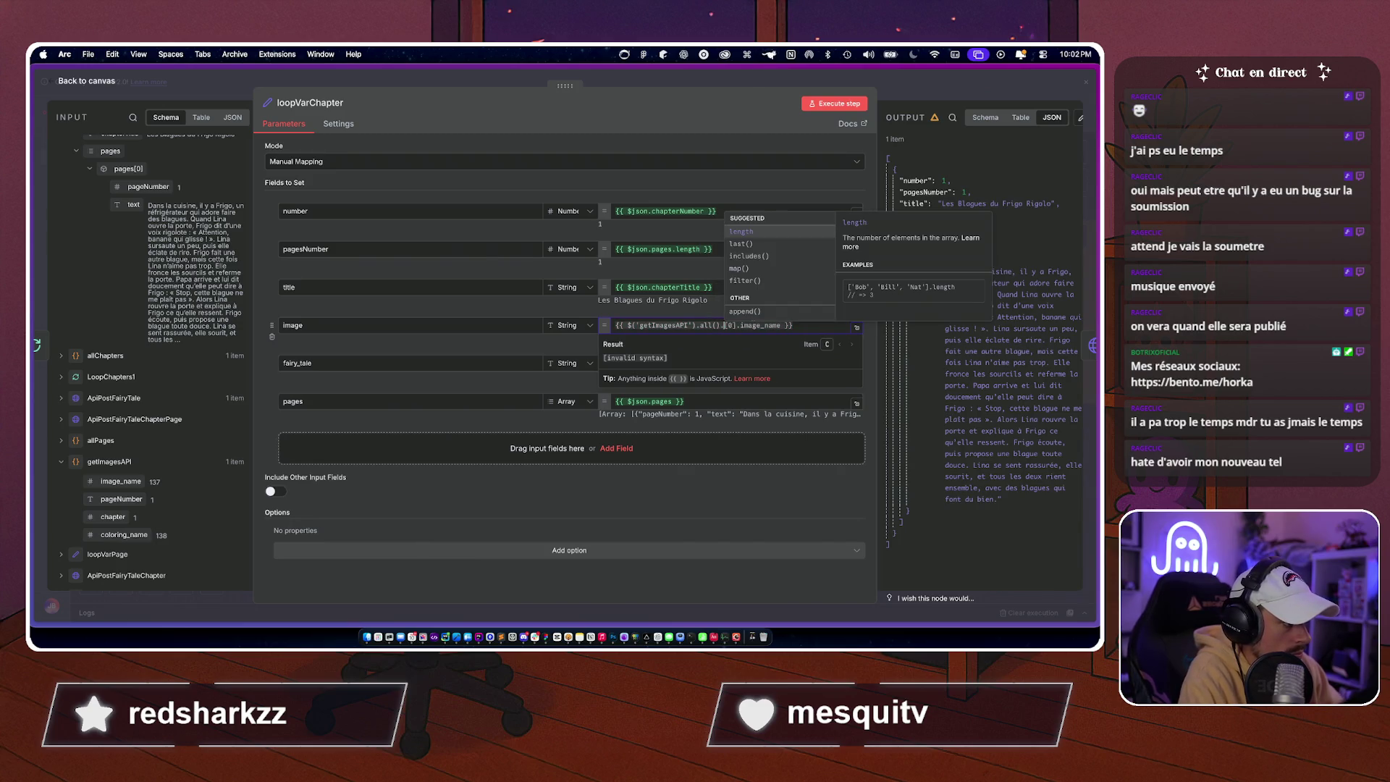
key("BackSpace")
key("BackSpace")
key("BackSpace")
type("first()")
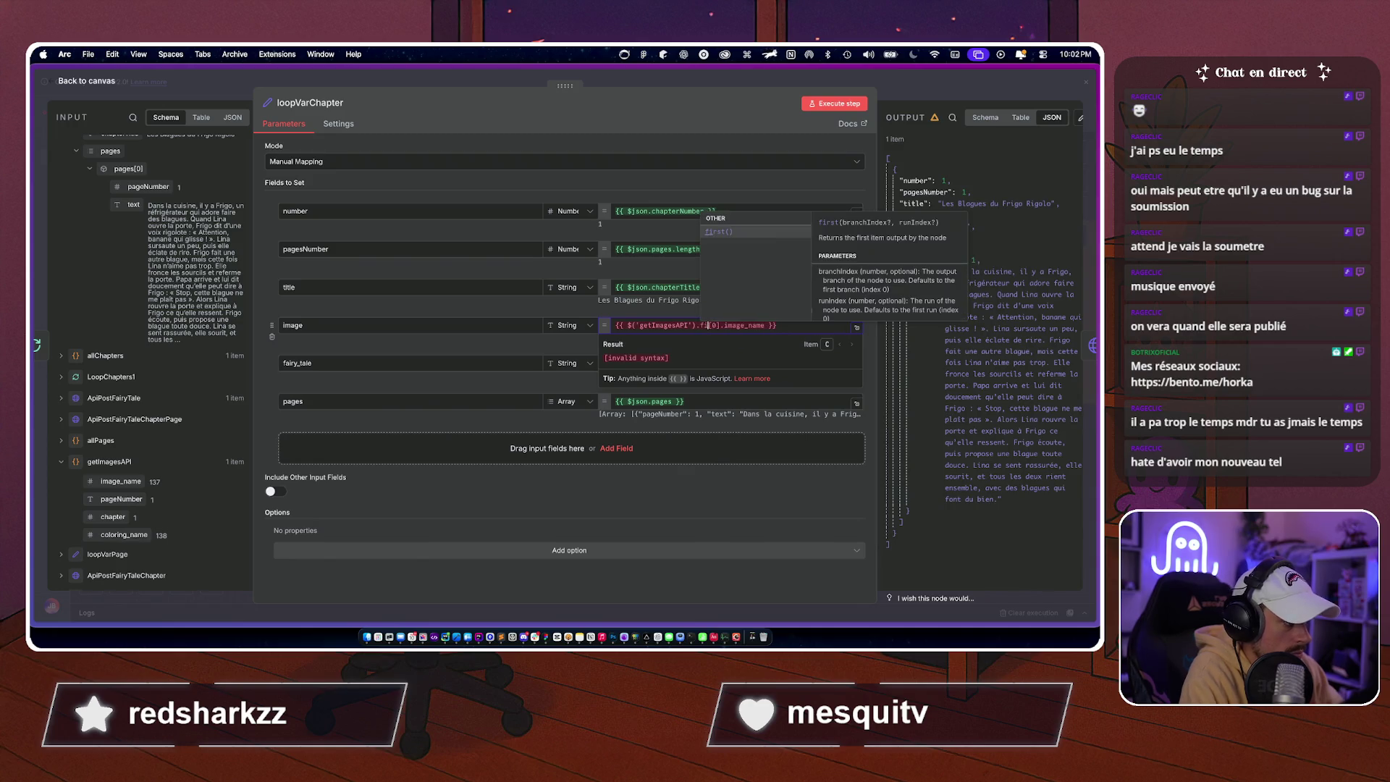
type(".json")
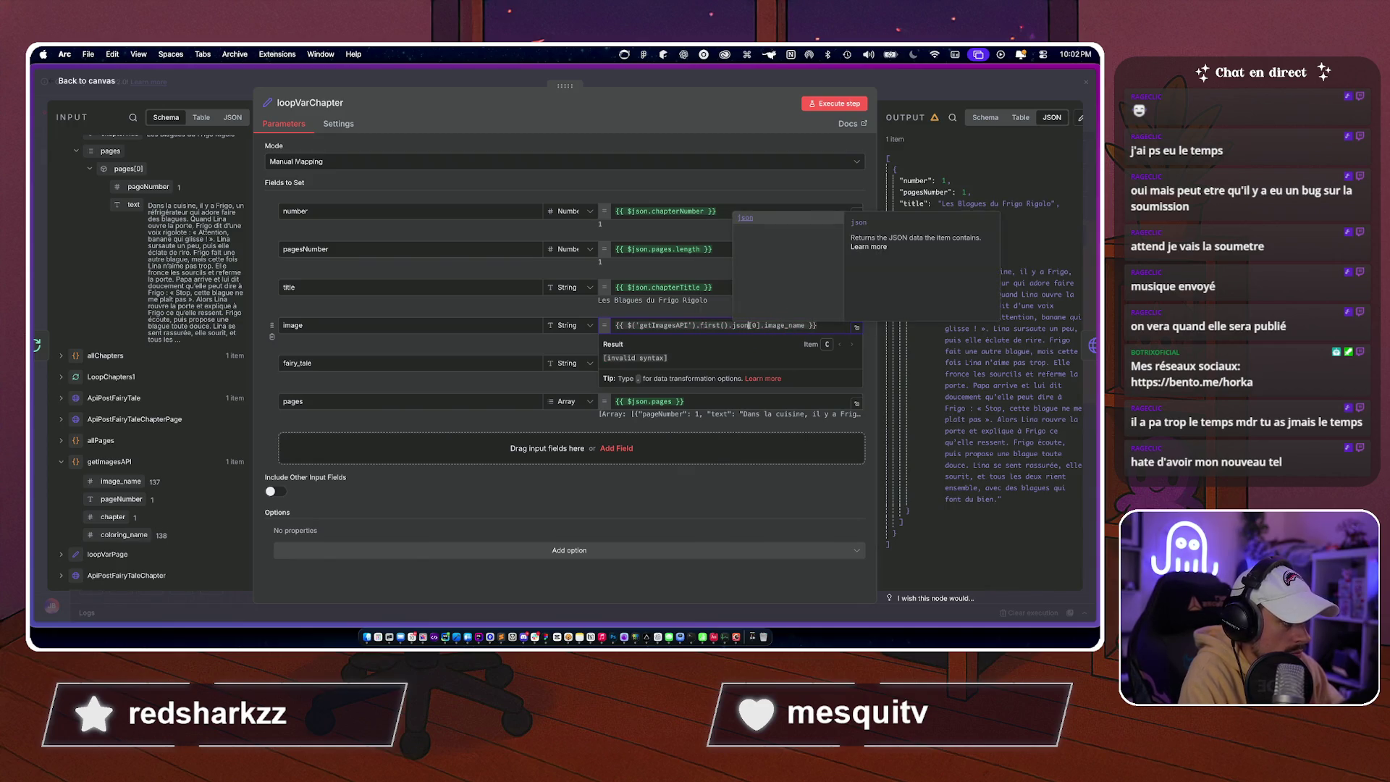
key("Delete")
key("Delete")
key("BackSpace")
key("BackSpace")
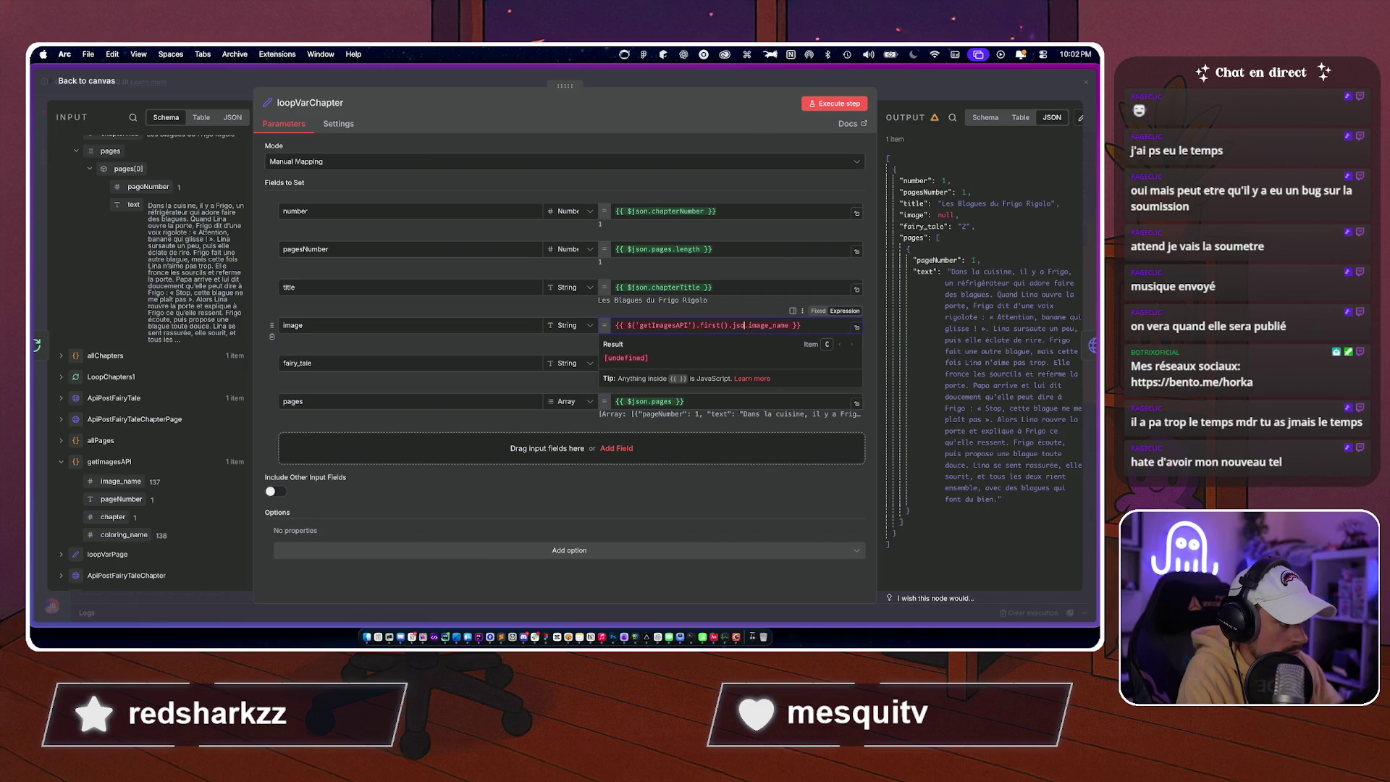
type("n")
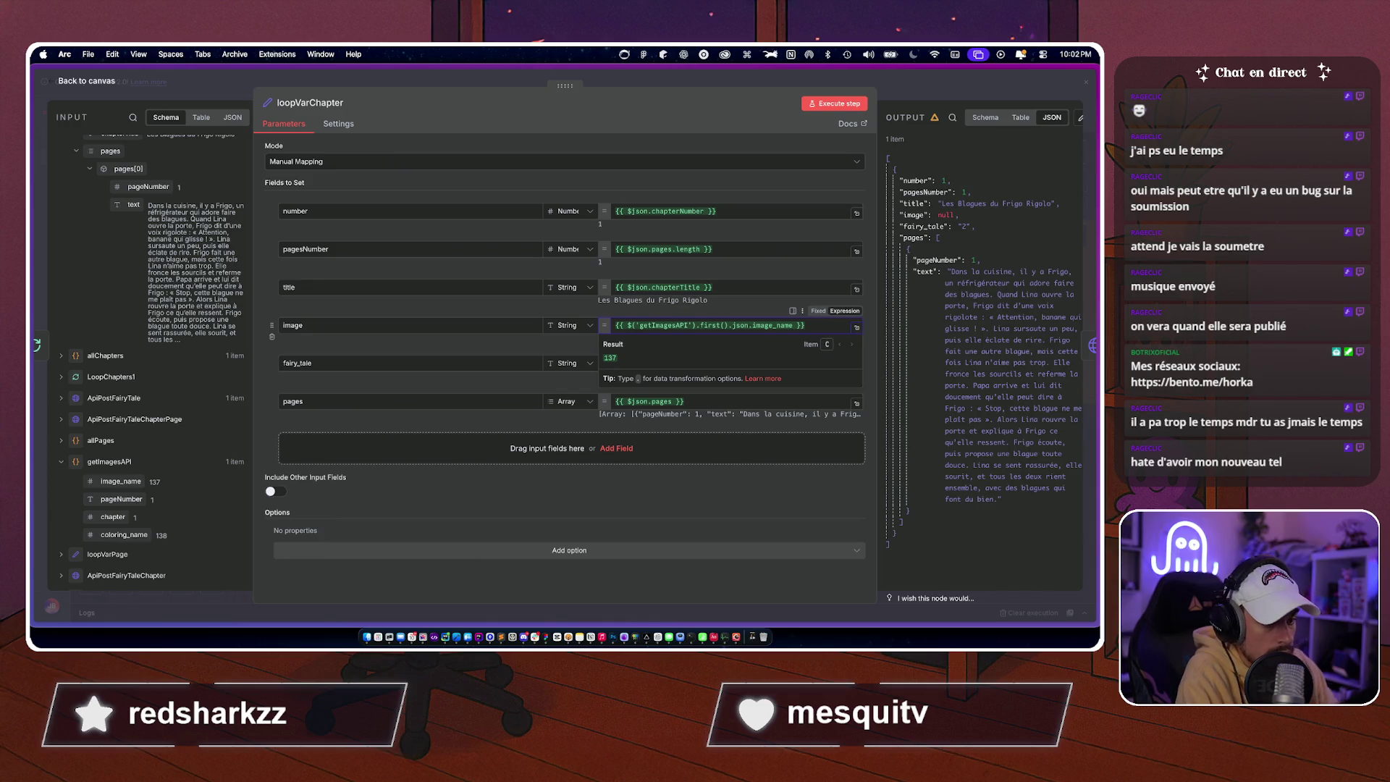
left_click(617, 511)
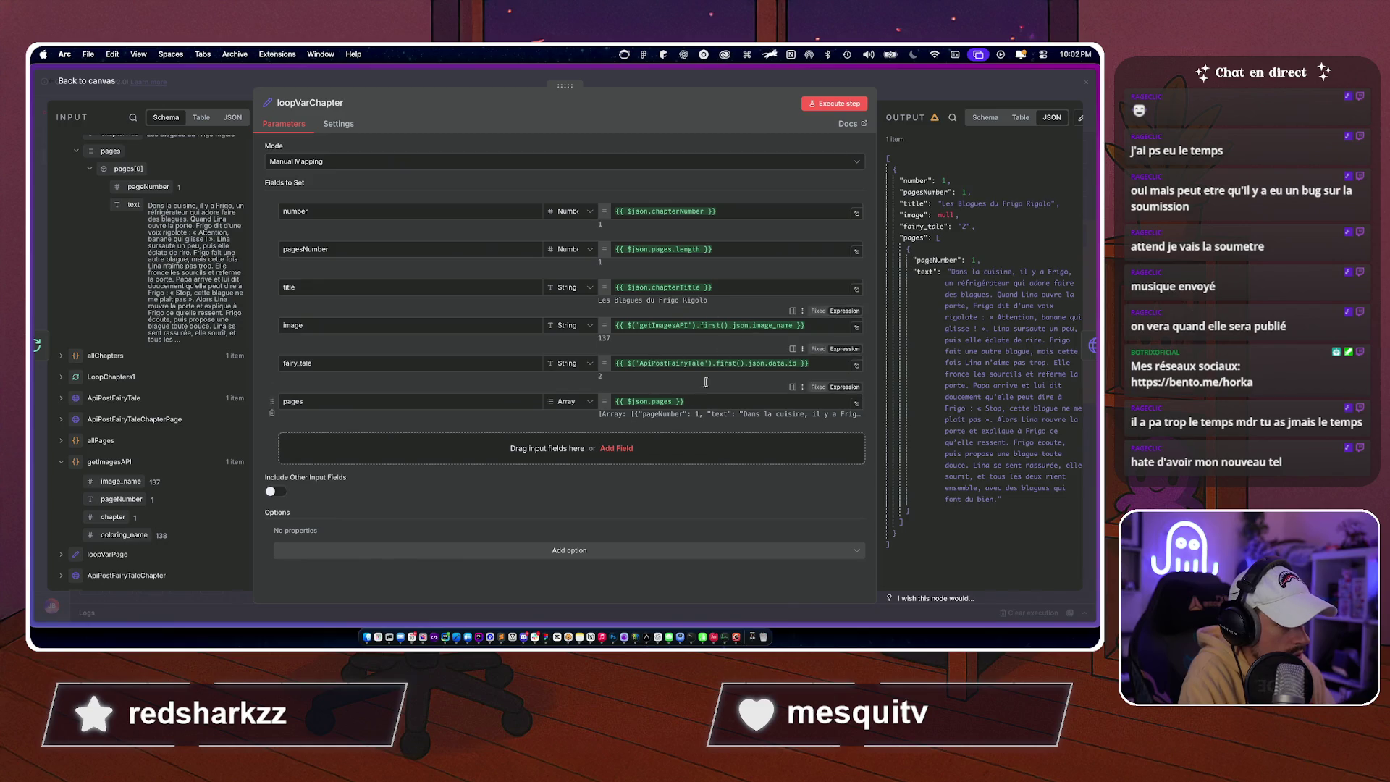
left_click(861, 103)
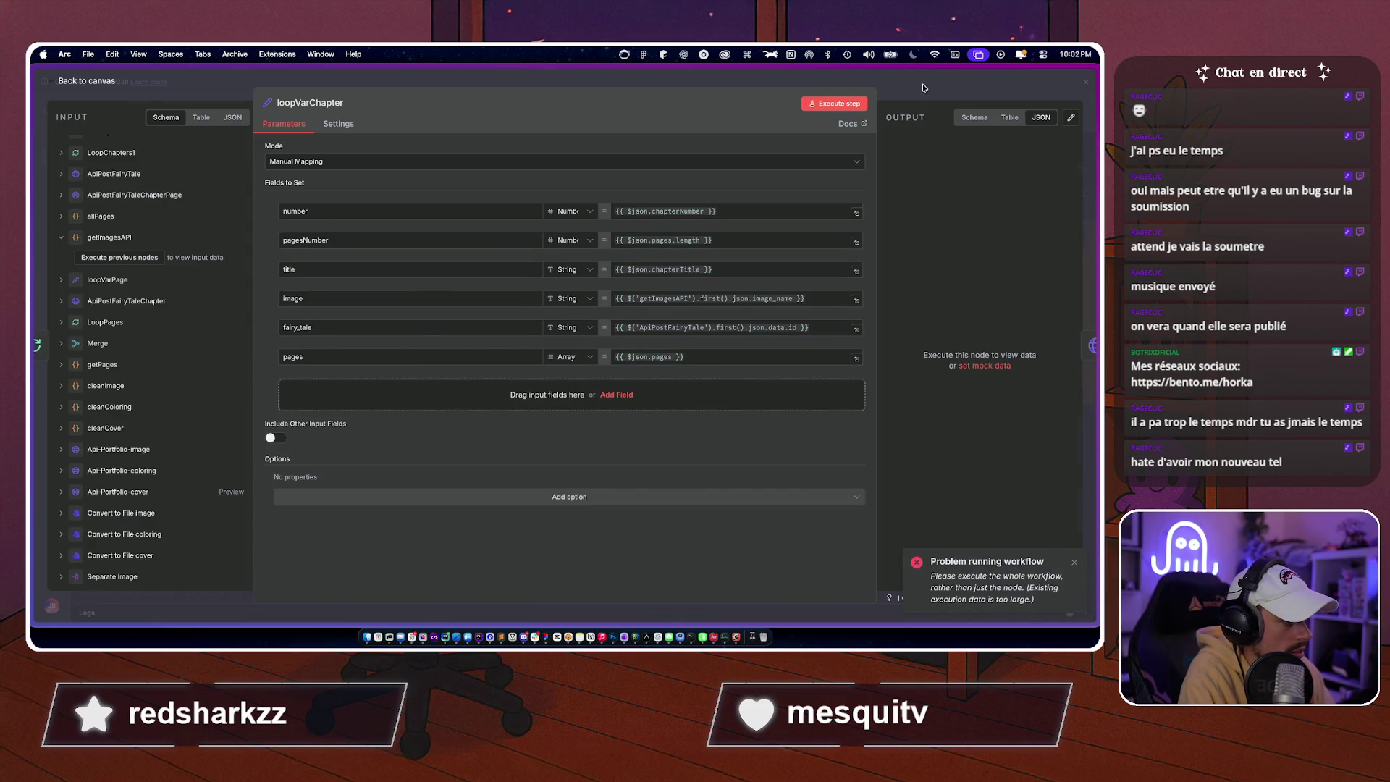
Close the node panel and start a full run of the workflow from the canvas.
key("Escape")
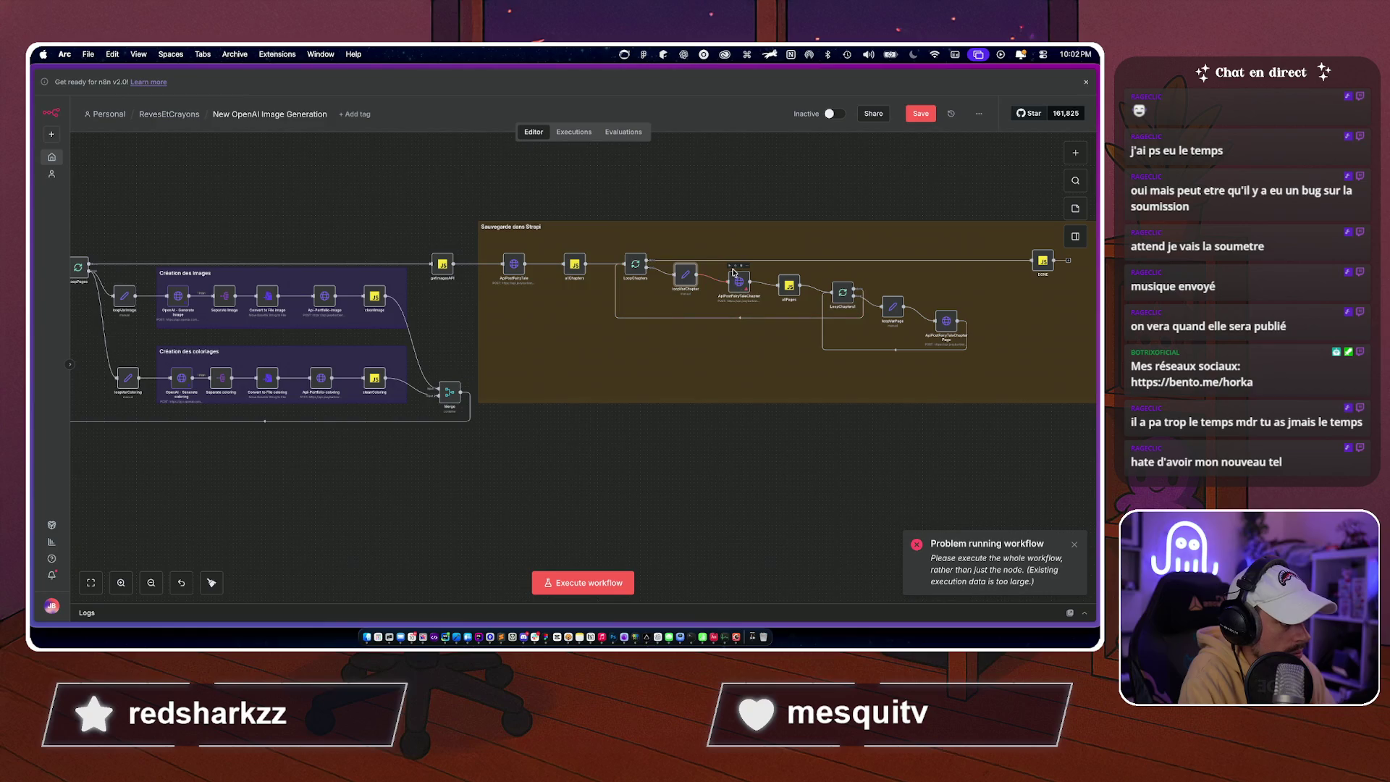
scroll(731, 269, "left", 3)
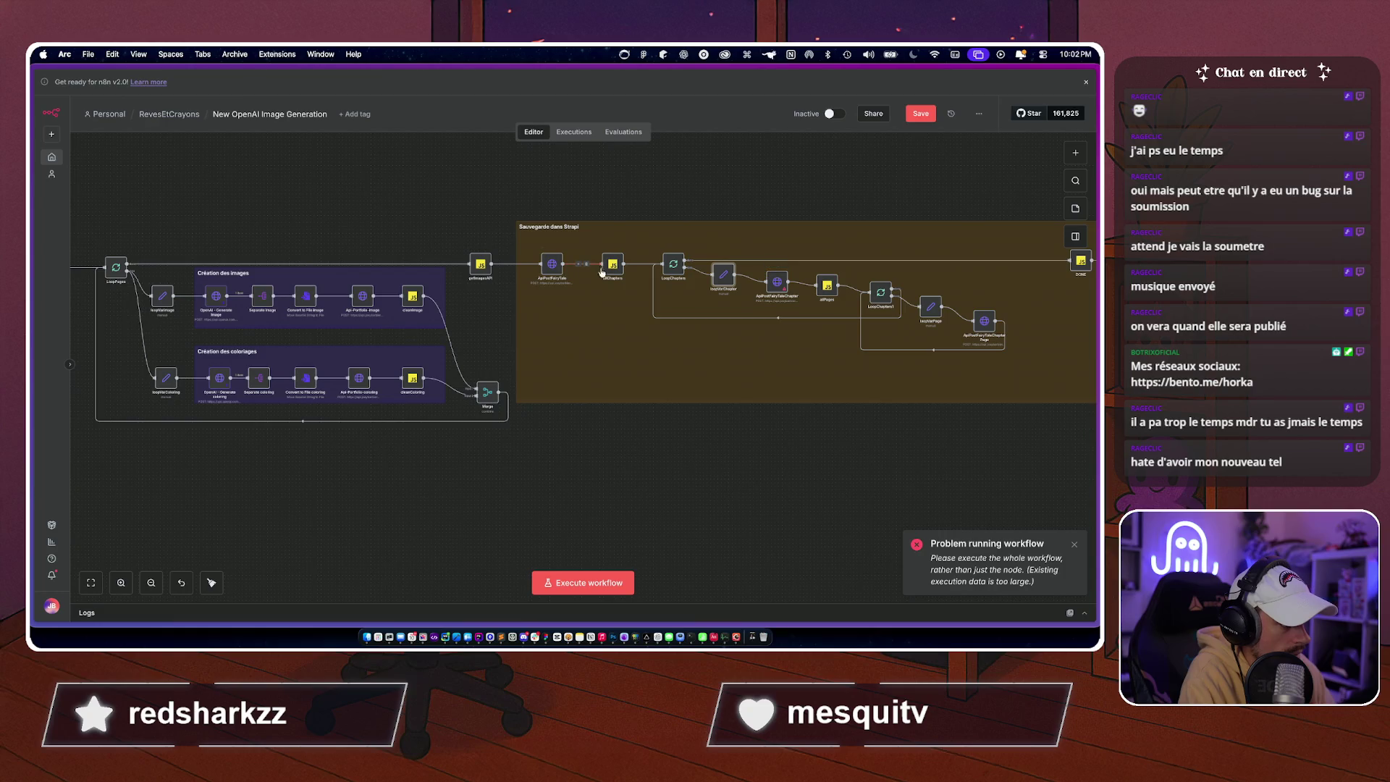
left_click(586, 583)
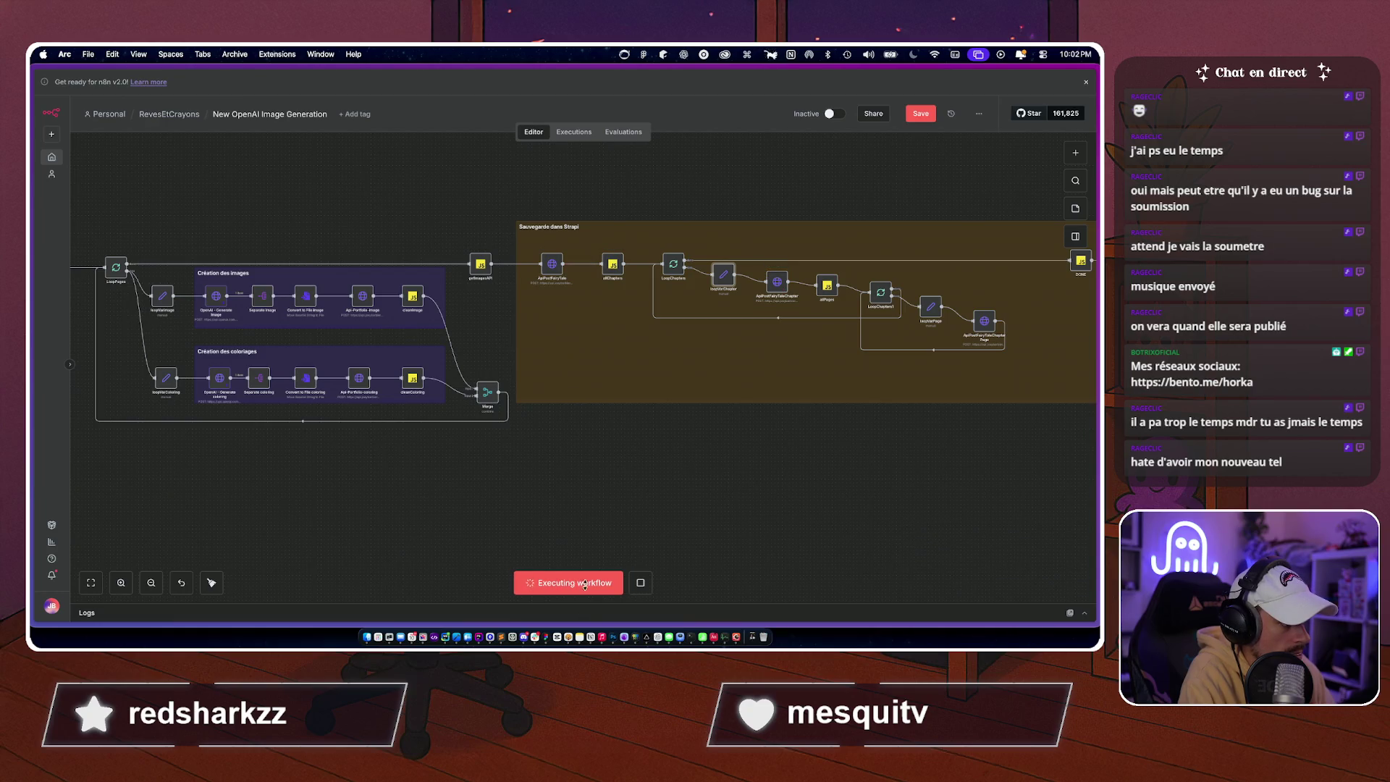
scroll(640, 352, "down", 3)
scroll(637, 353, "left", 10)
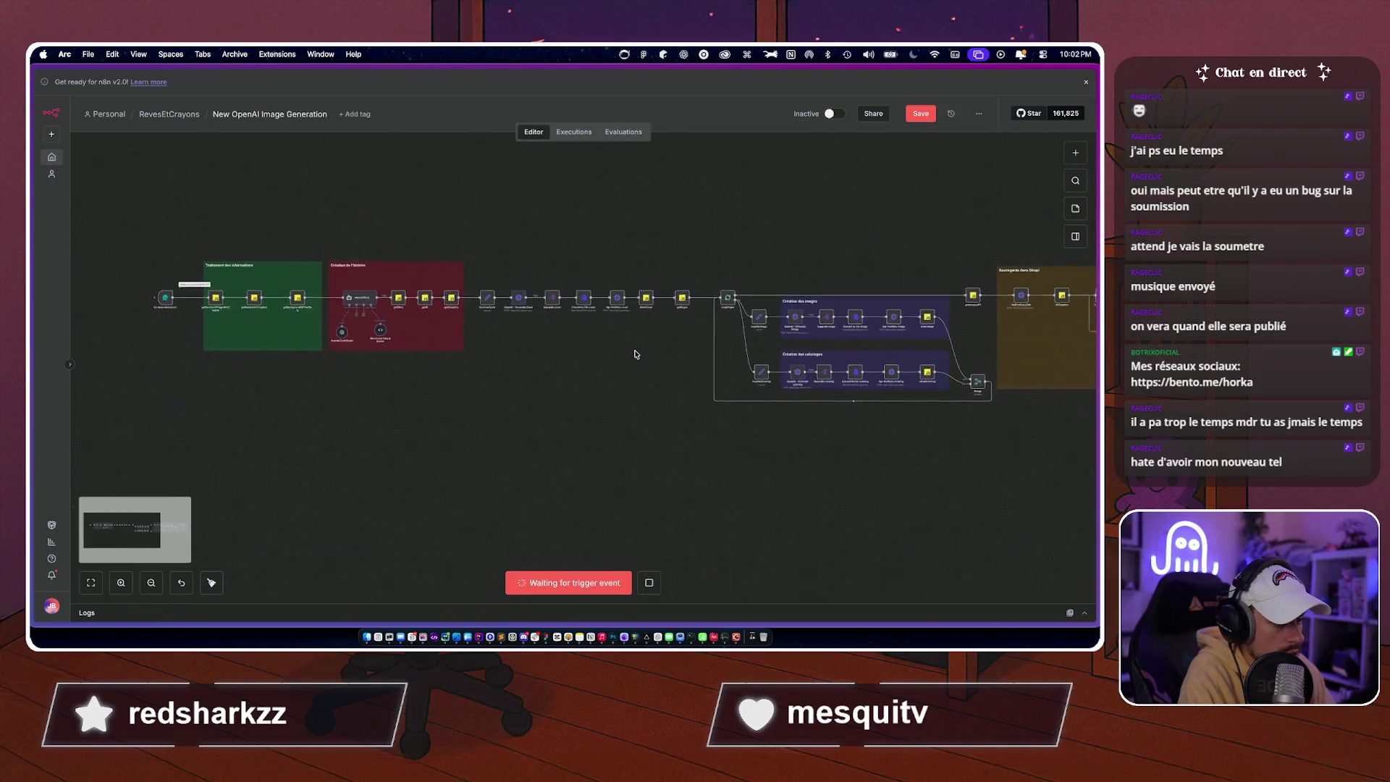
scroll(616, 366, "right", 10)
scroll(570, 389, "left", 6)
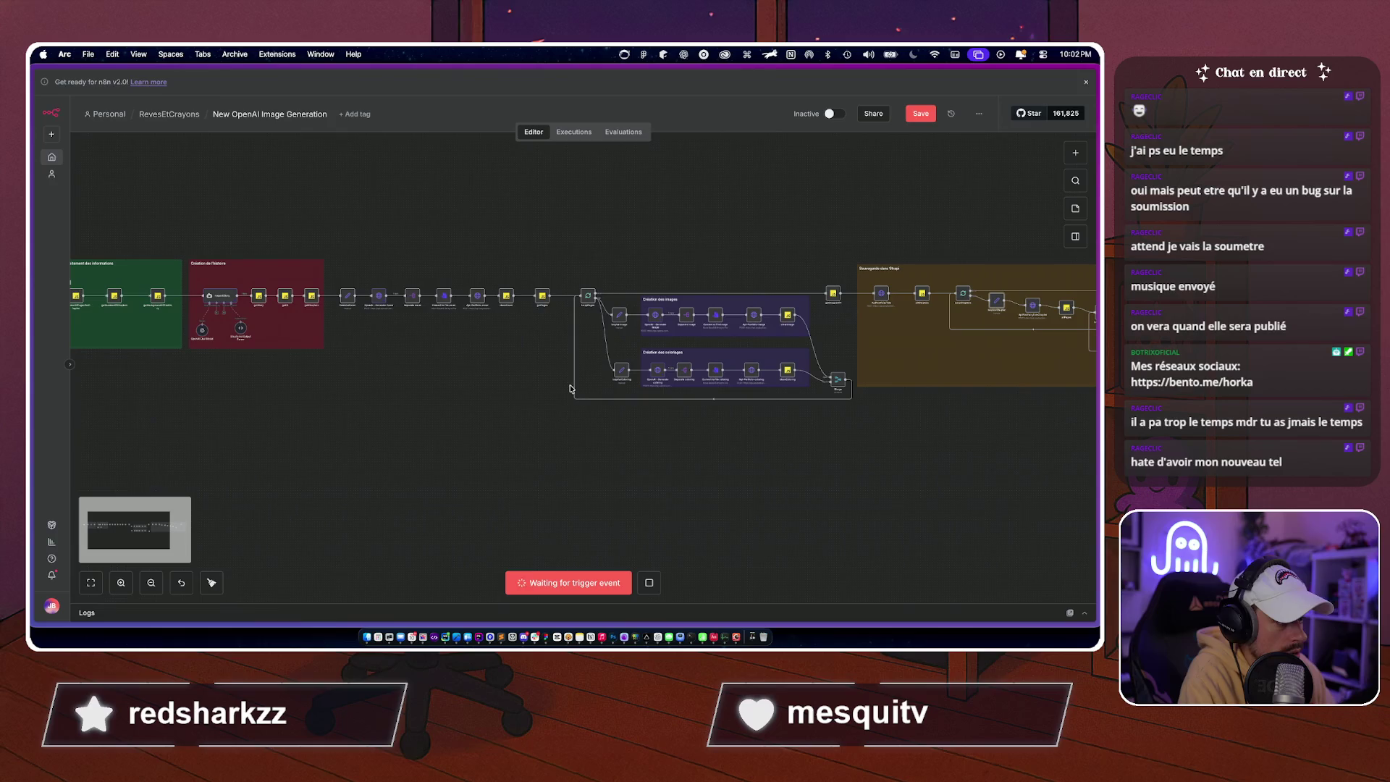
scroll(449, 355, "left", 2)
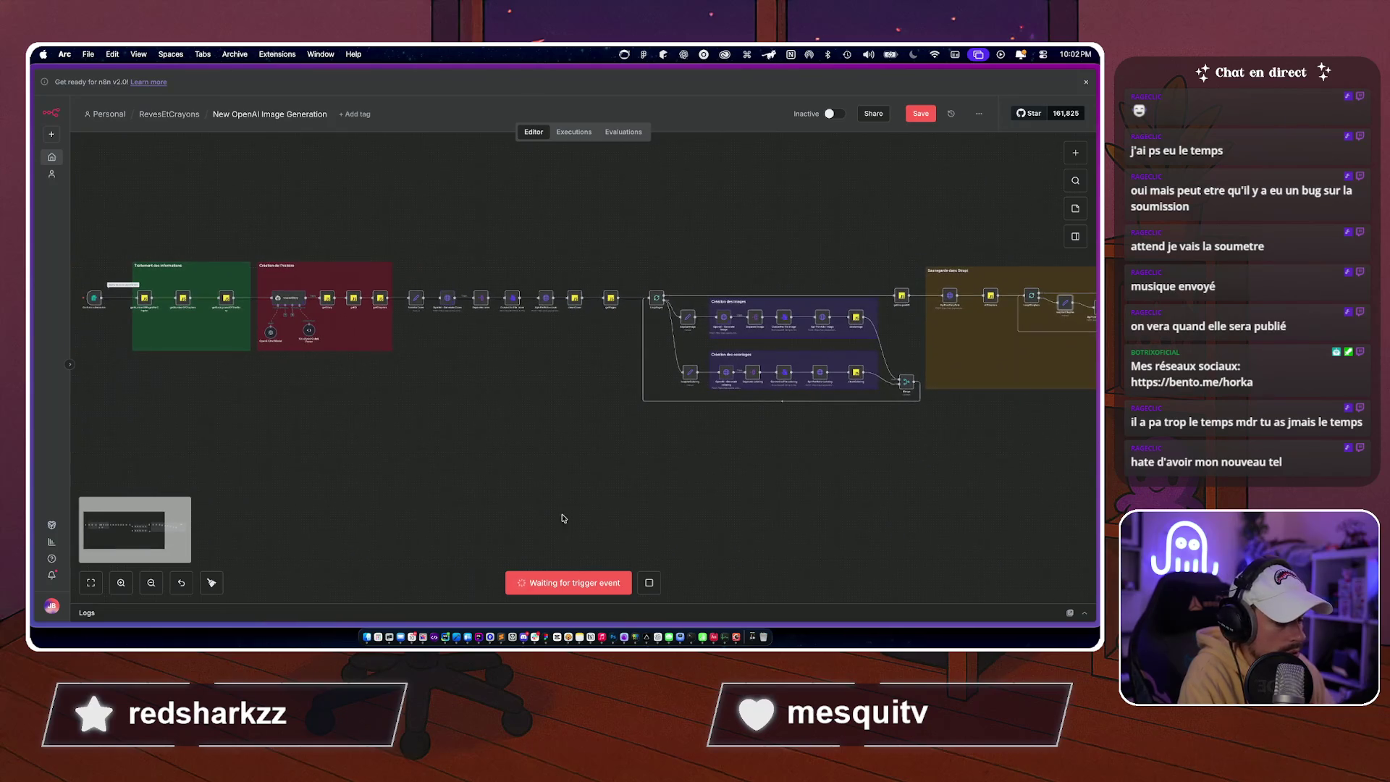
scroll(648, 515, "left", 6)
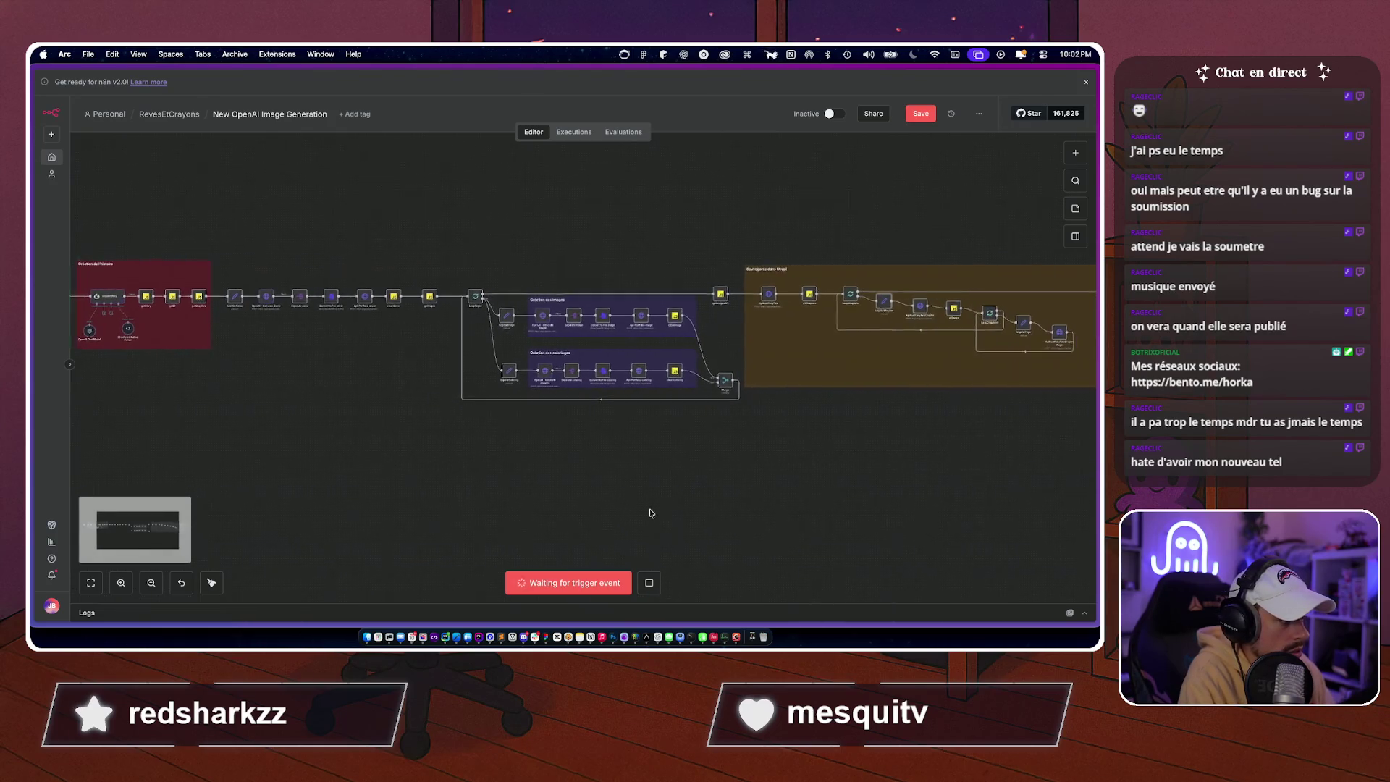
Save the New OpenAI Image Generation workflow.
mouse_move(324, 298)
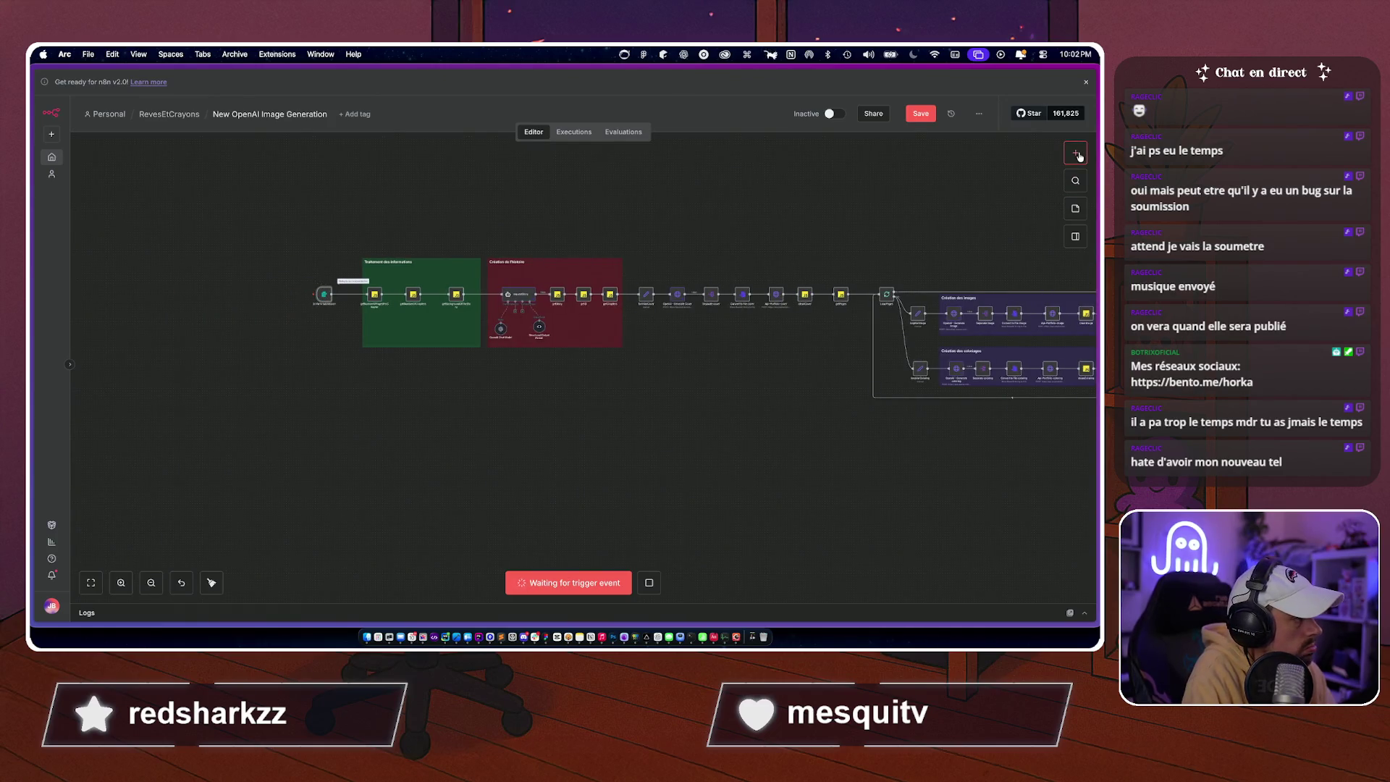
left_click(1076, 154)
left_click(920, 114)
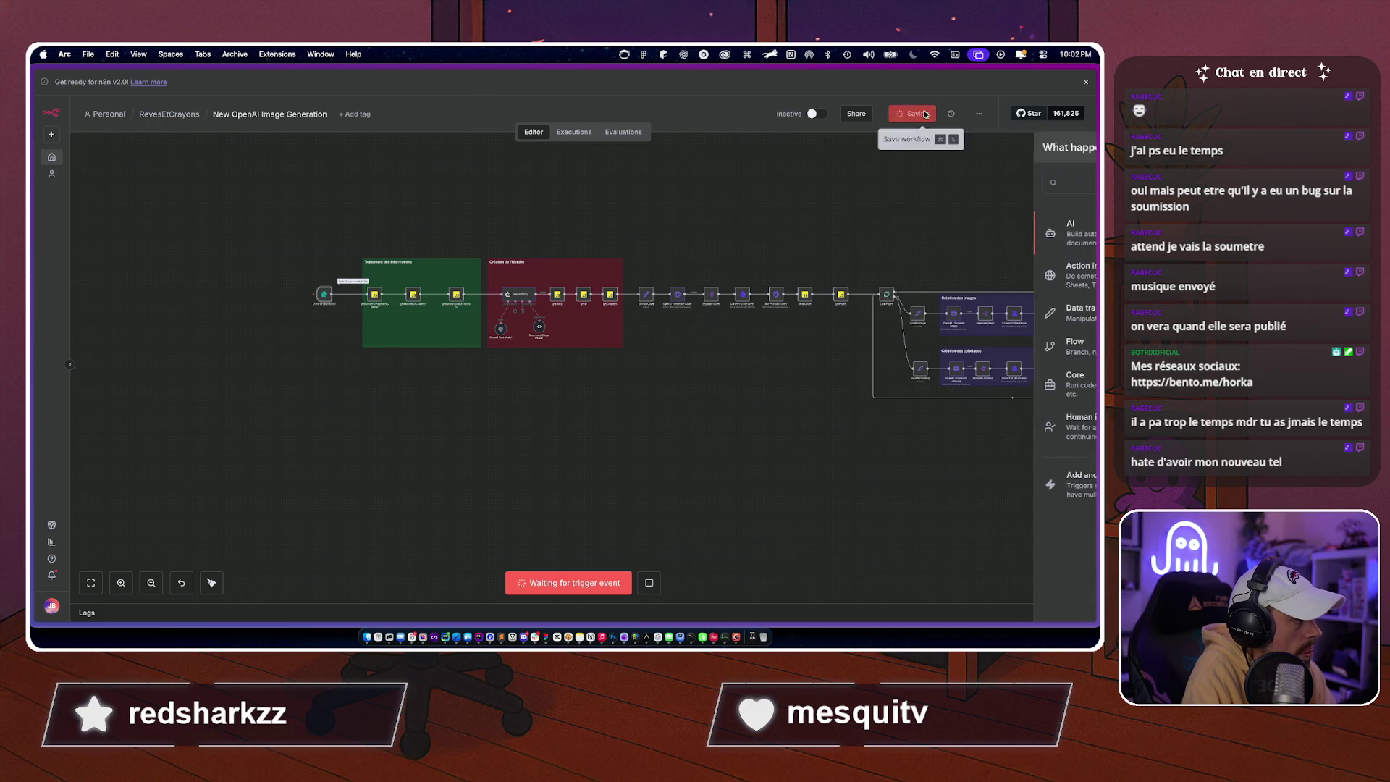
scroll(810, 193, "right", 3)
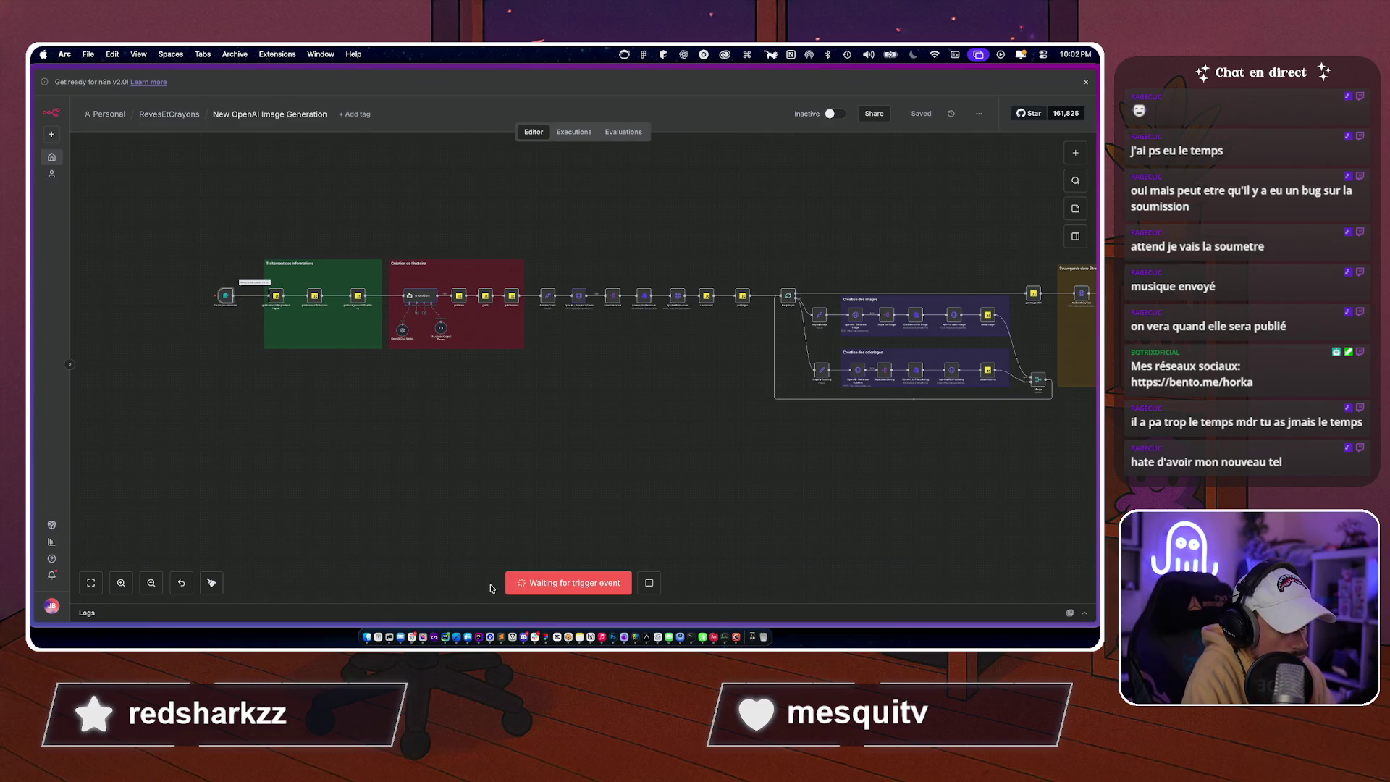
mouse_move(31, 545)
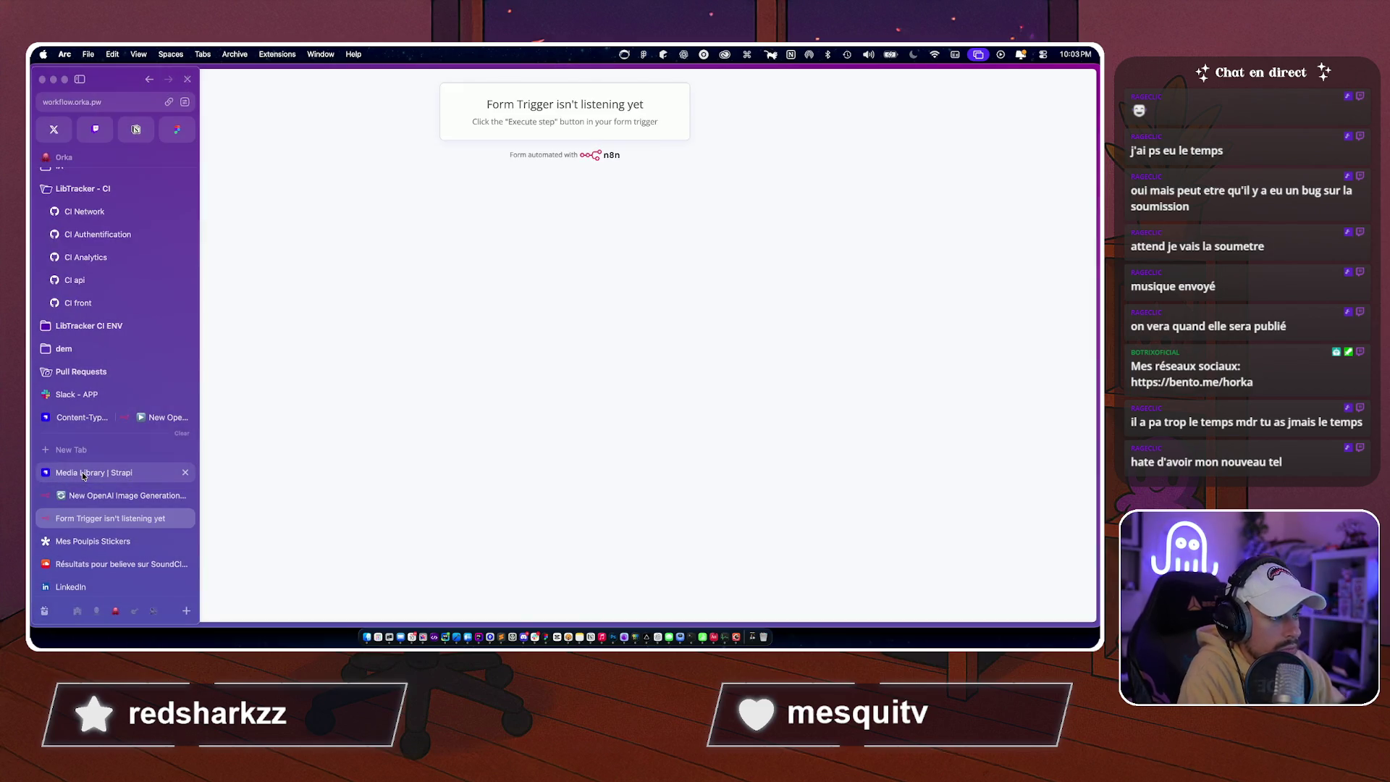
Check the test form page and its web address, then return to the workflow editor.
left_click(108, 495)
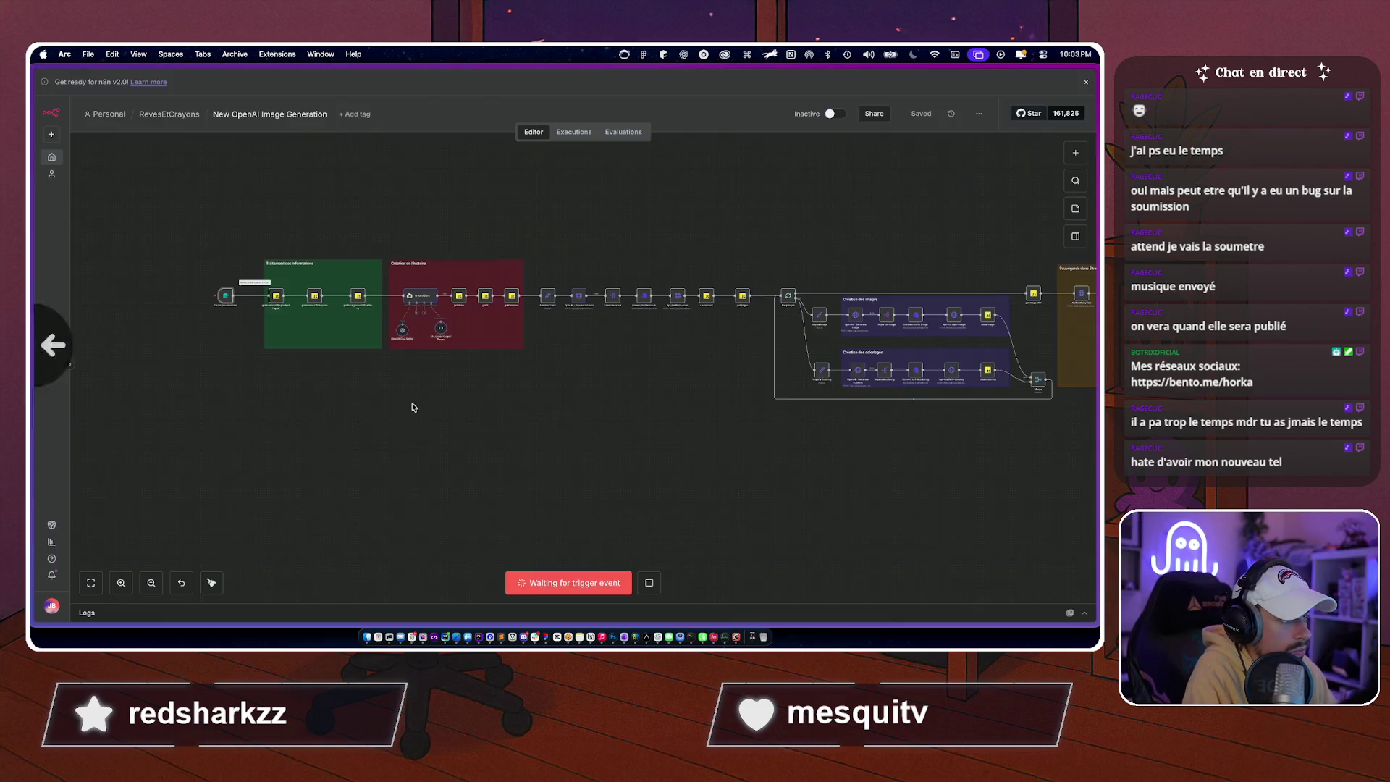
mouse_move(31, 434)
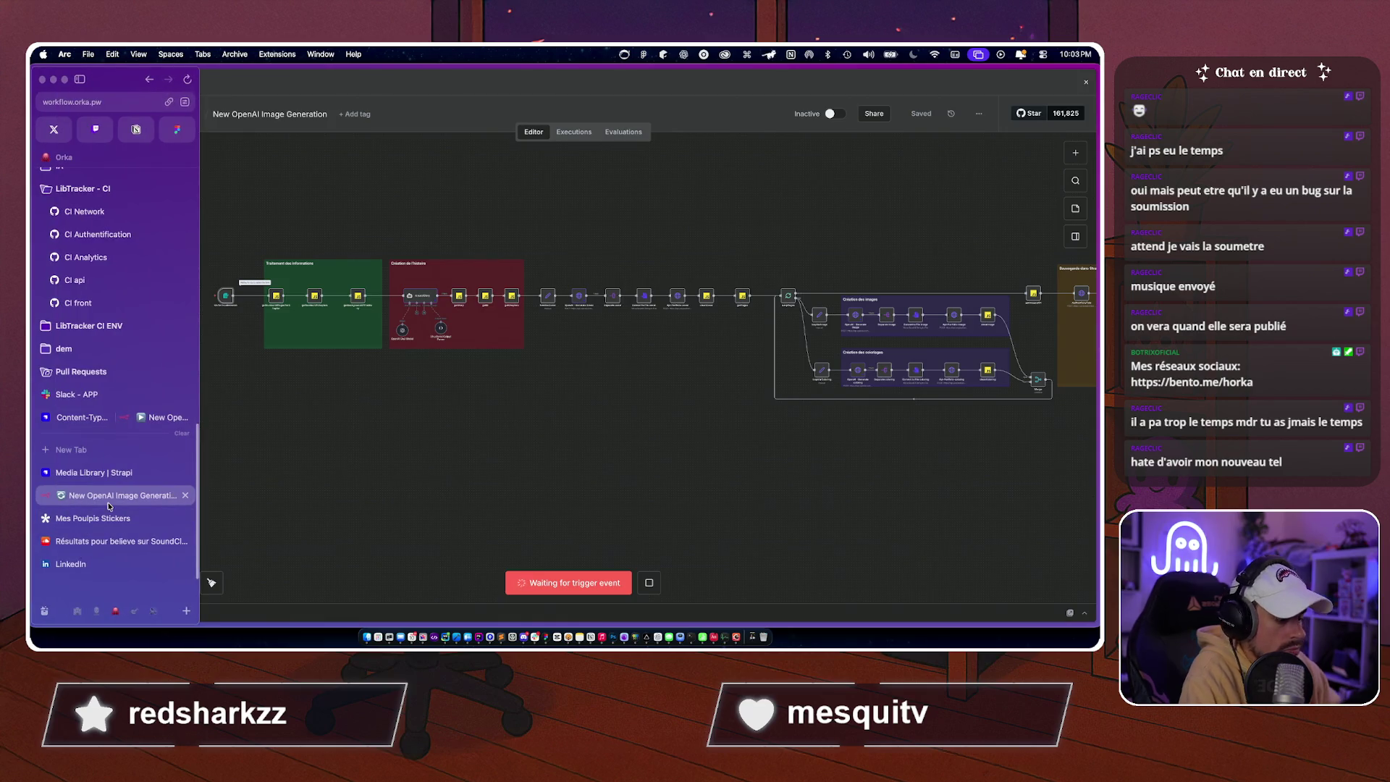
left_click(108, 511)
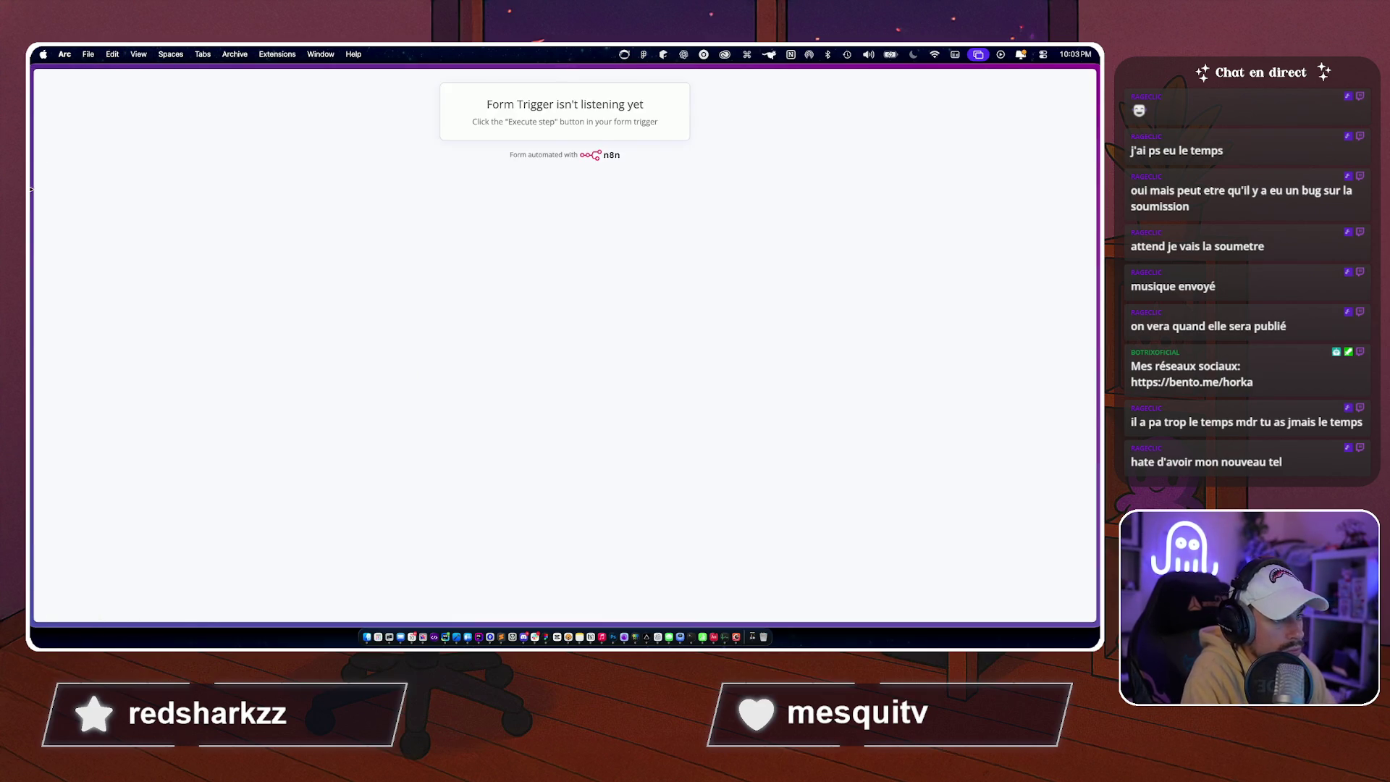
left_click(65, 105)
key("Escape")
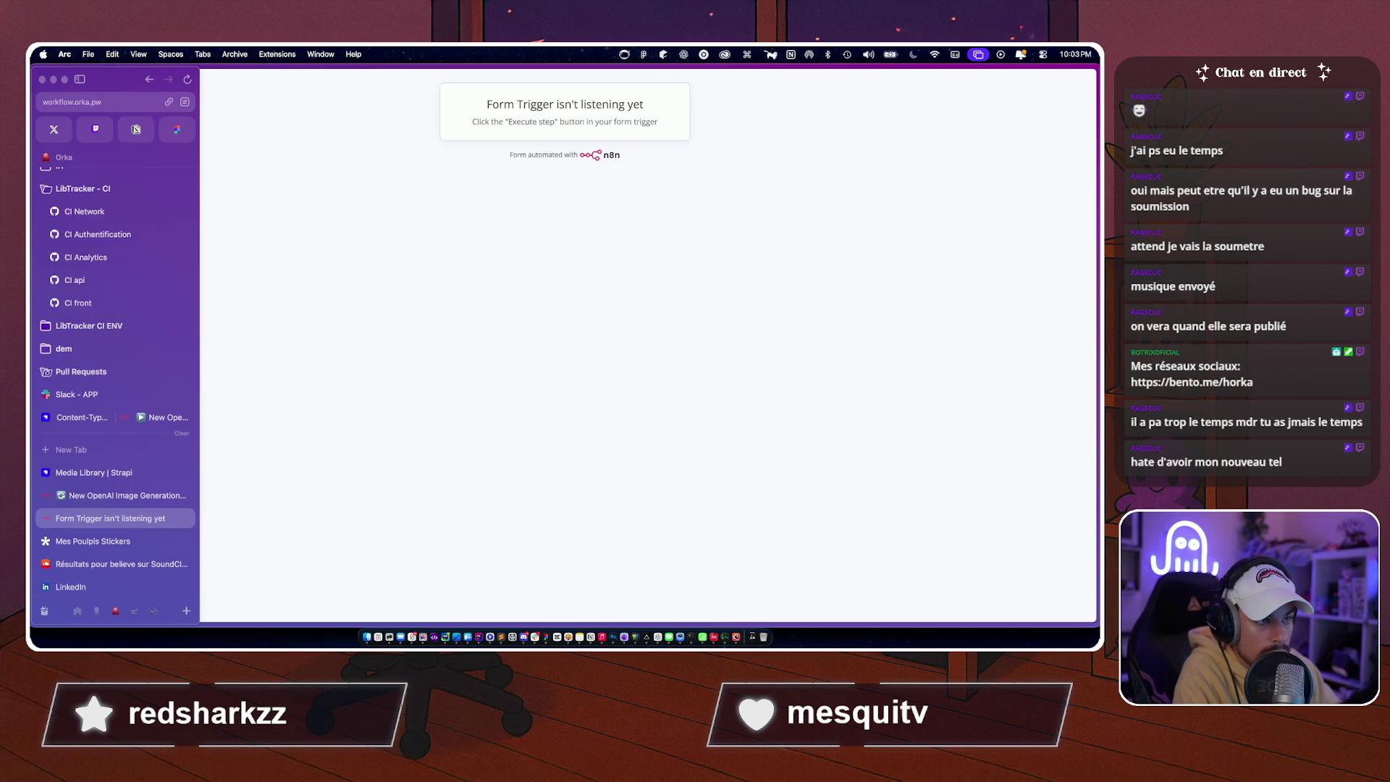
mouse_move(32, 358)
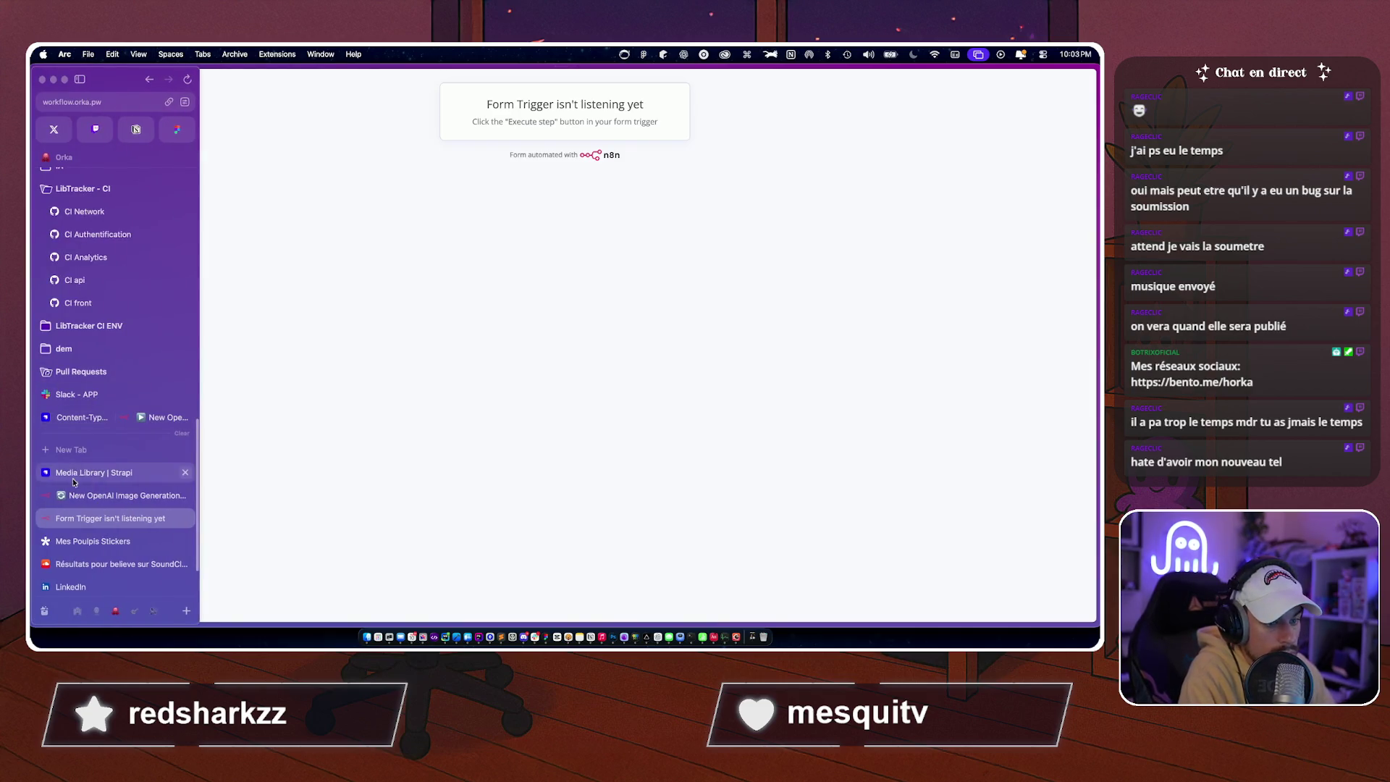
left_click(108, 490)
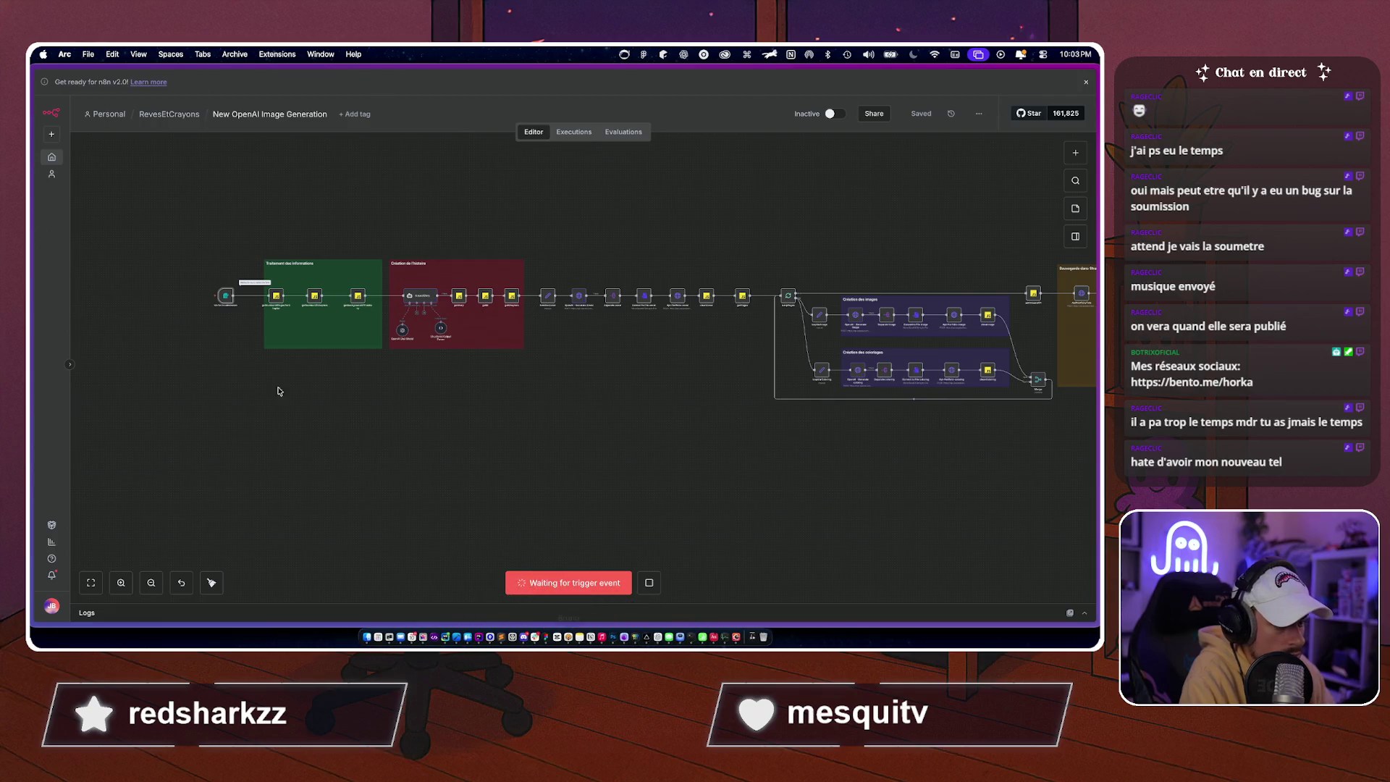
Open the On form submission trigger's settings.
double_click(225, 296)
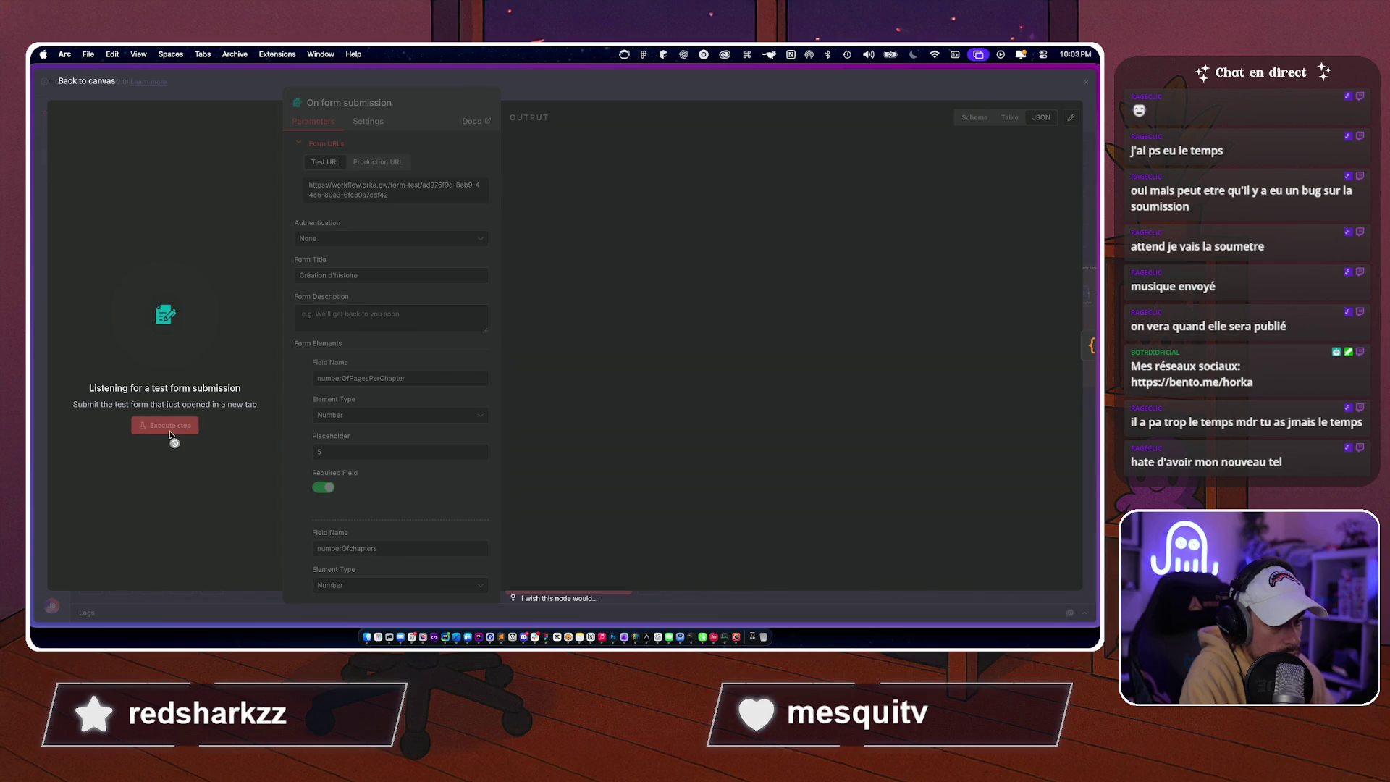
key("Escape")
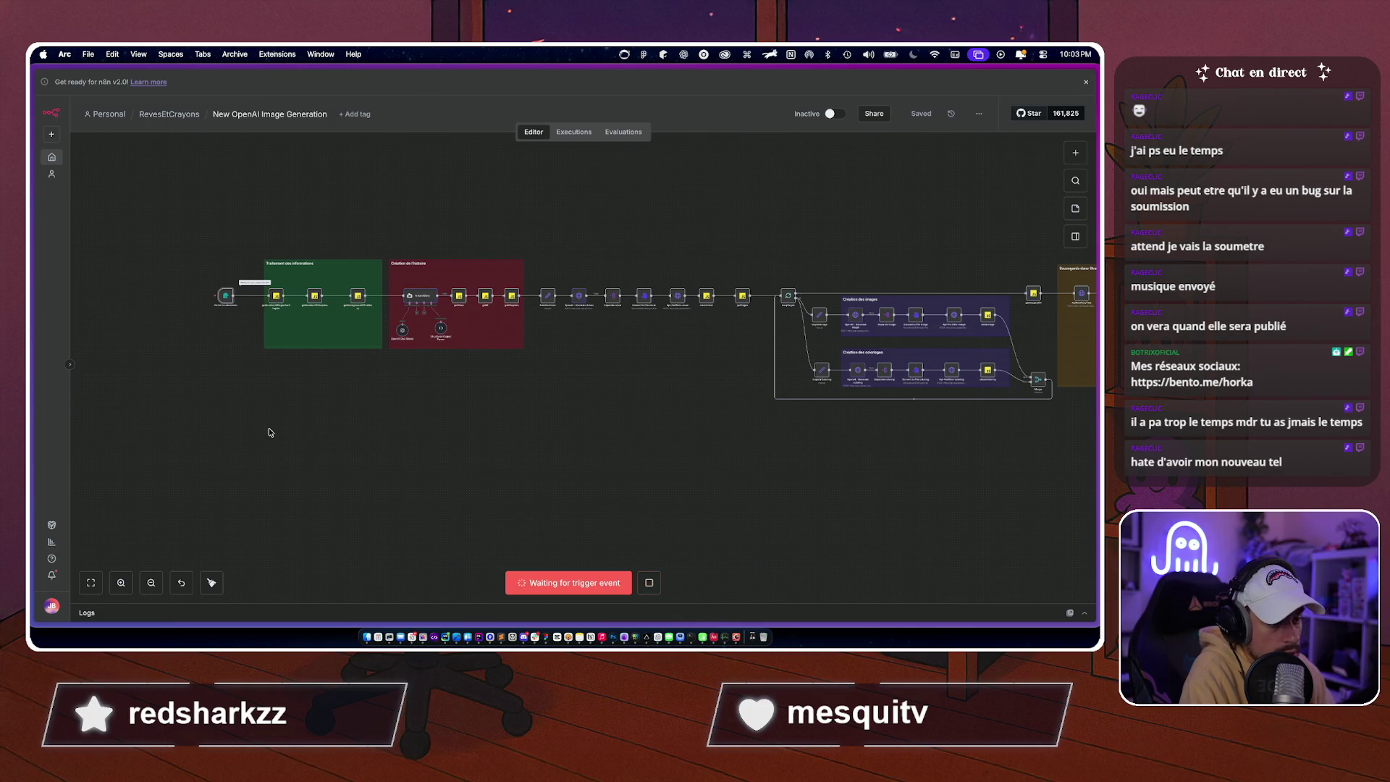
double_click(225, 300)
Recheck the test form's full address and come back to the workflow editor.
mouse_move(37, 347)
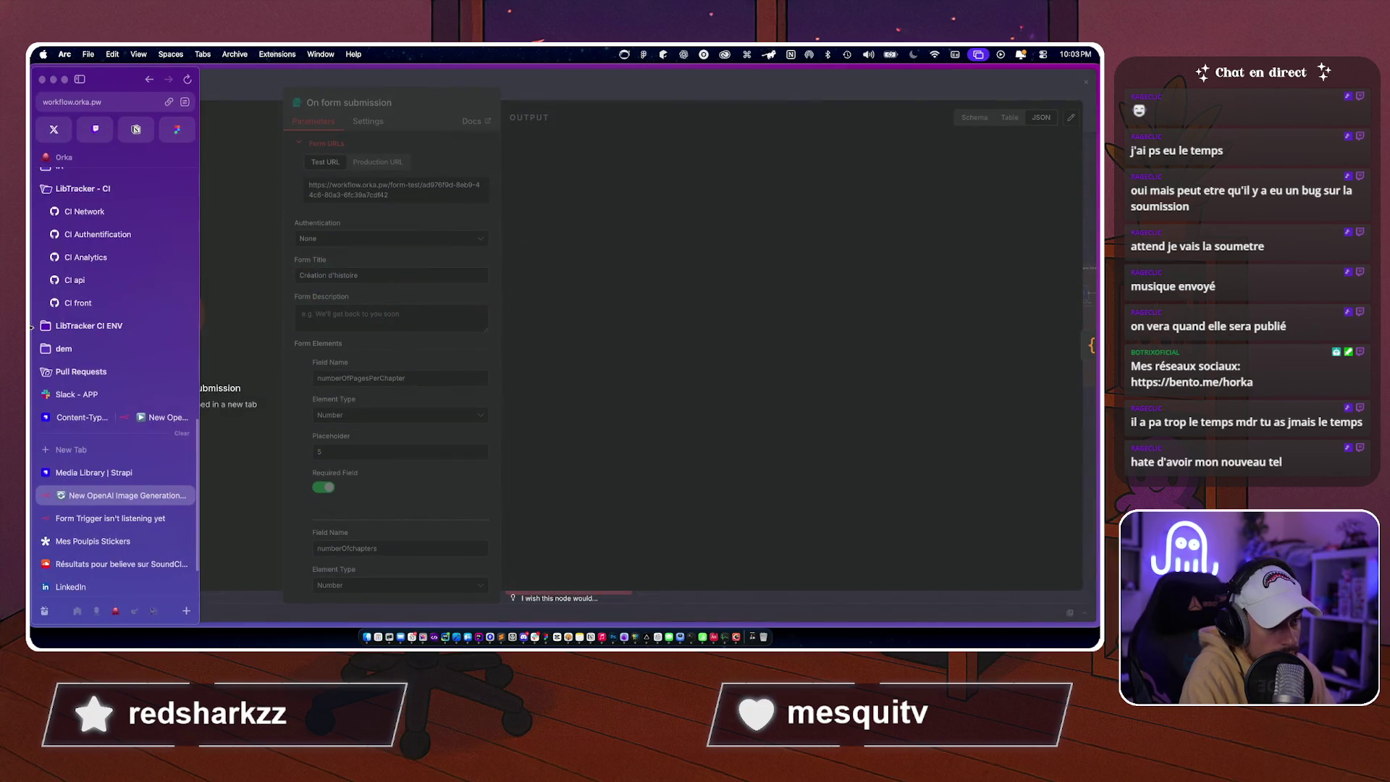
left_click(91, 519)
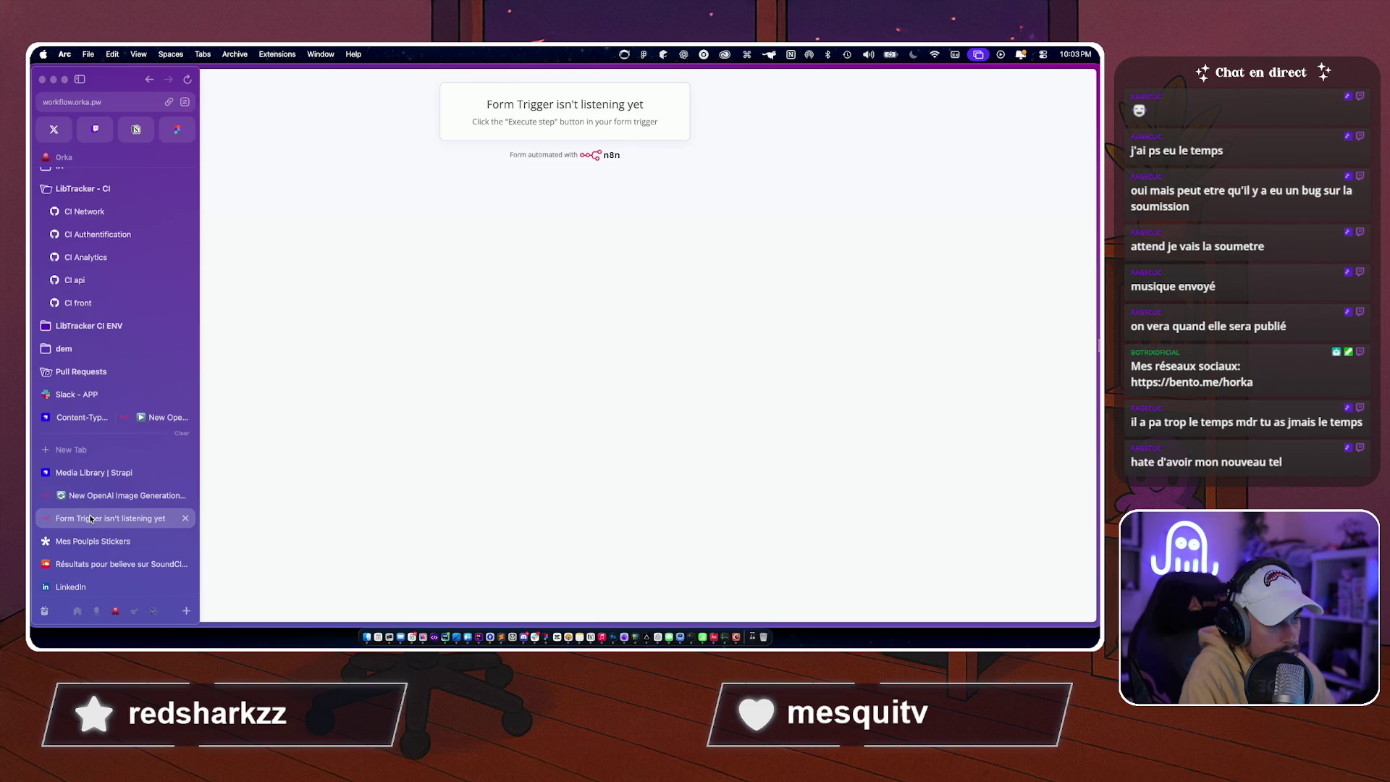
left_click(114, 105)
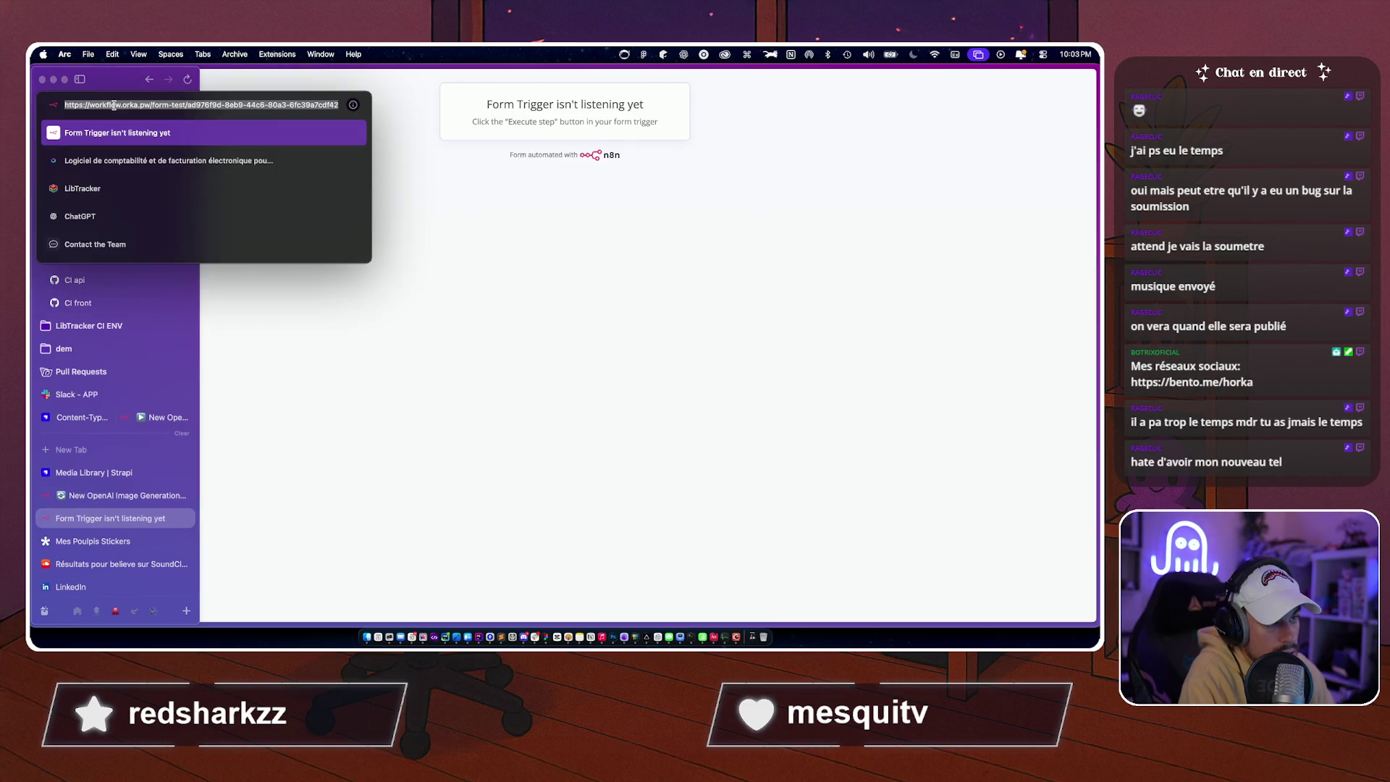
key("Escape")
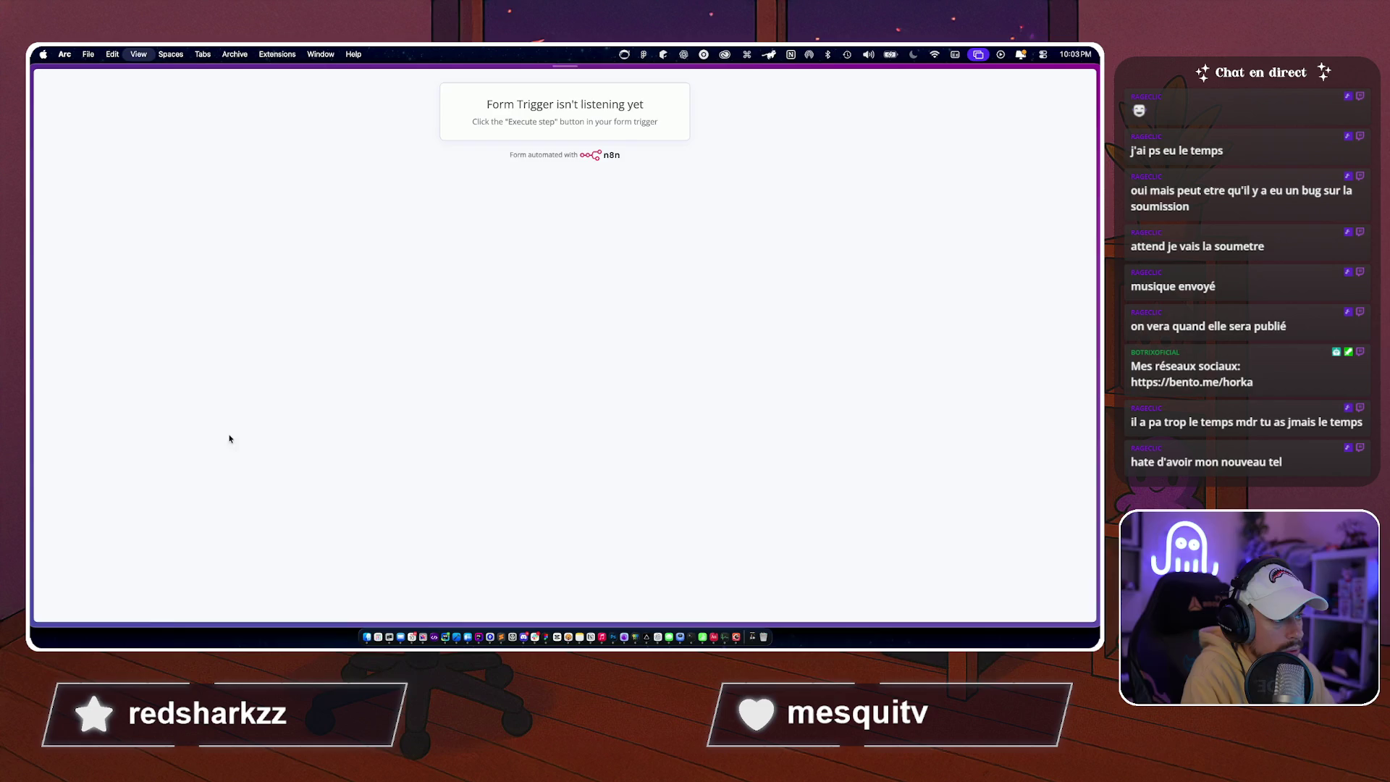
left_click(90, 492)
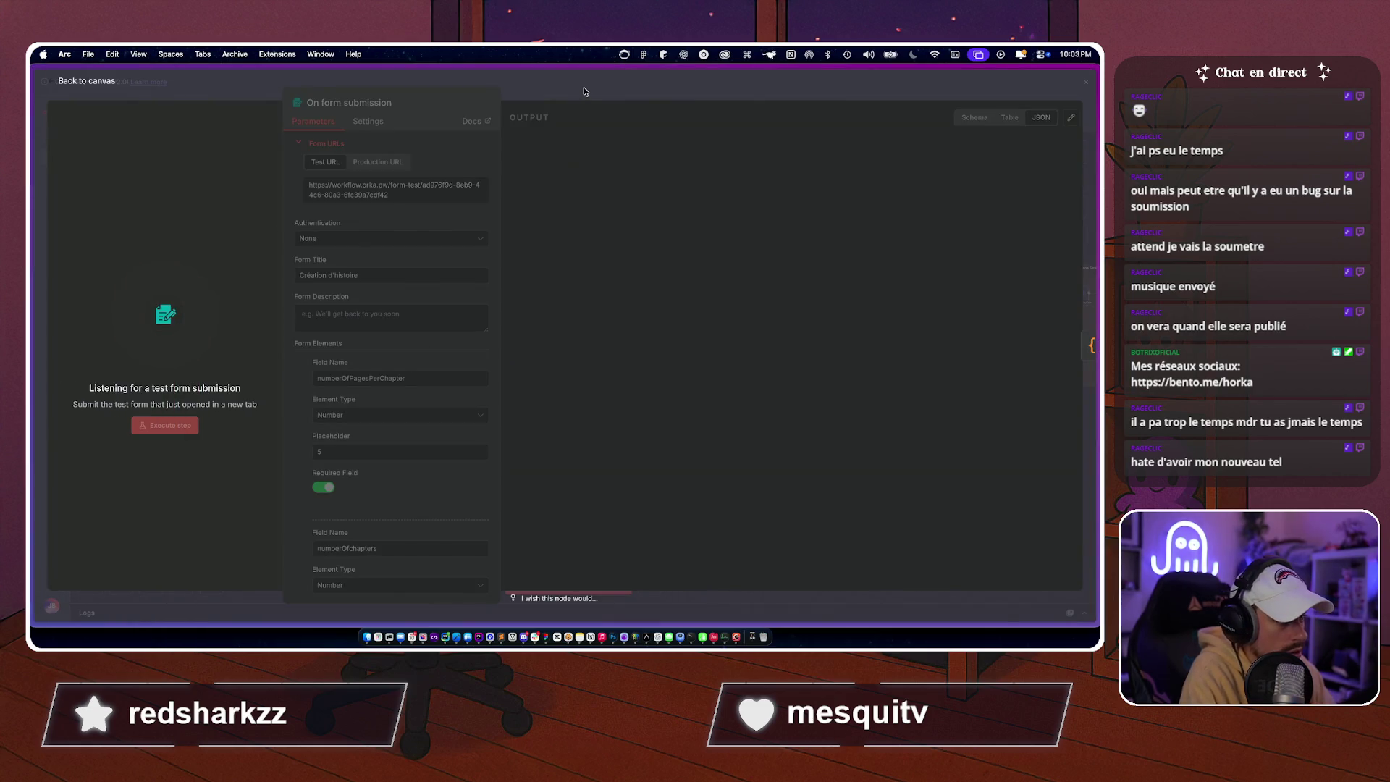
Inspect the allChapters code node in Sauvegarde dans Strapi, then reload the editor with Cmd+R.
scroll(568, 474, "up", 2)
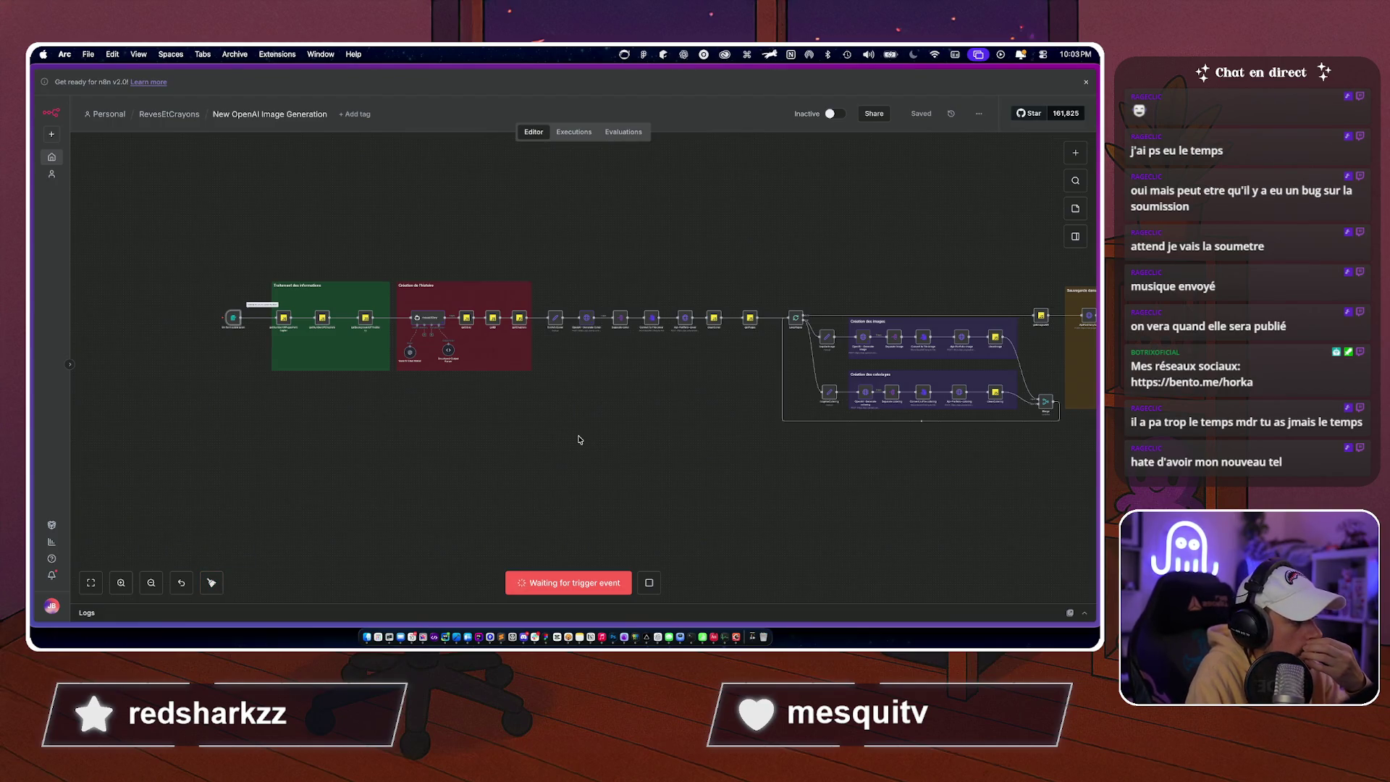
scroll(577, 434, "right", 10)
scroll(900, 398, "up", 5)
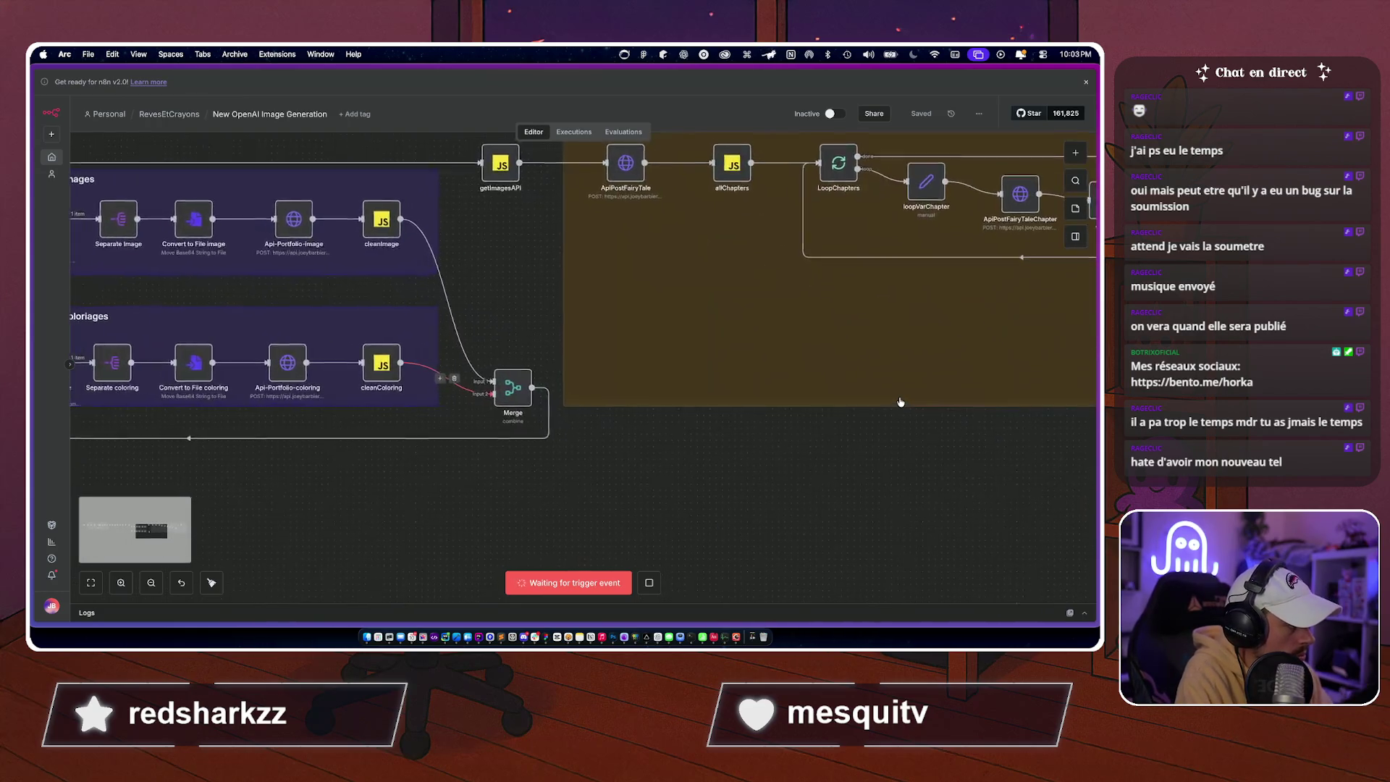
scroll(900, 402, "right", 10)
scroll(900, 402, "up", 3)
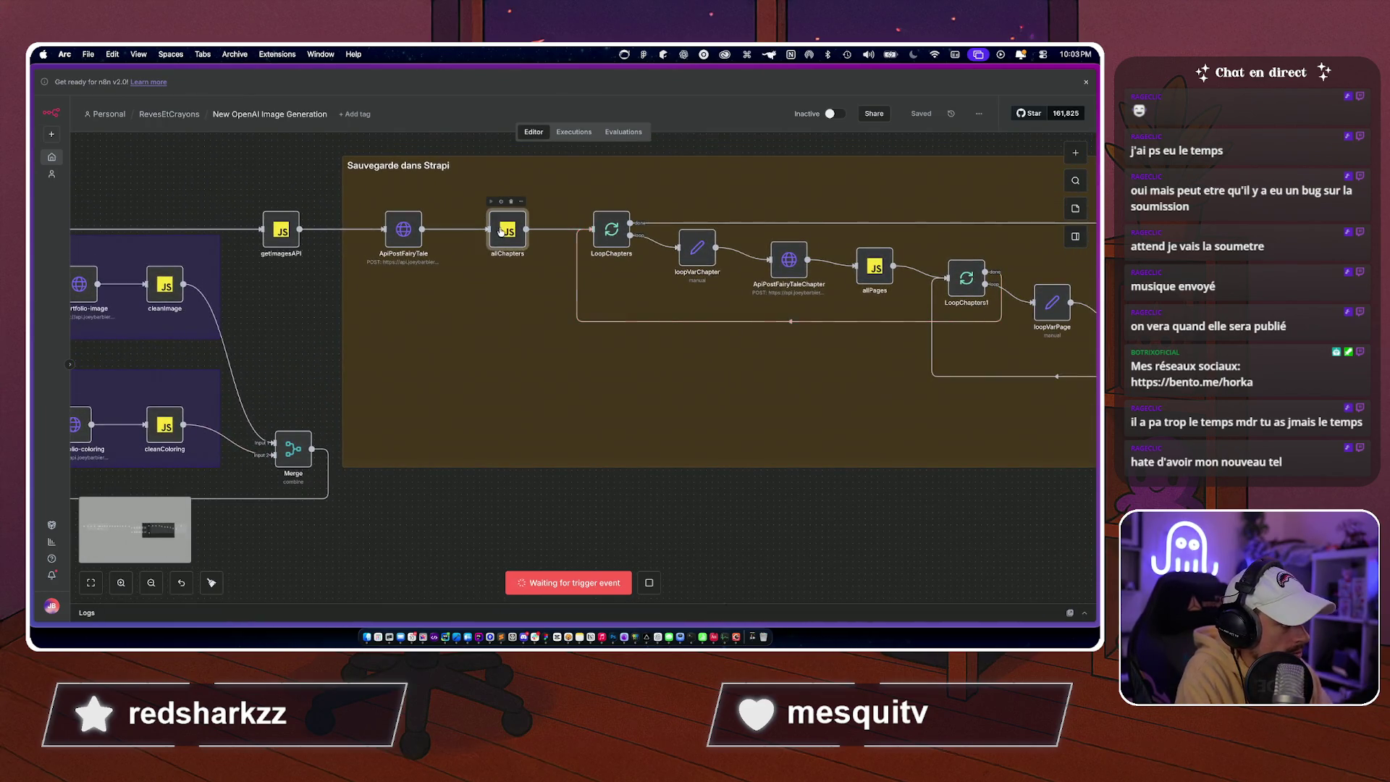
double_click(501, 230)
key("Escape")
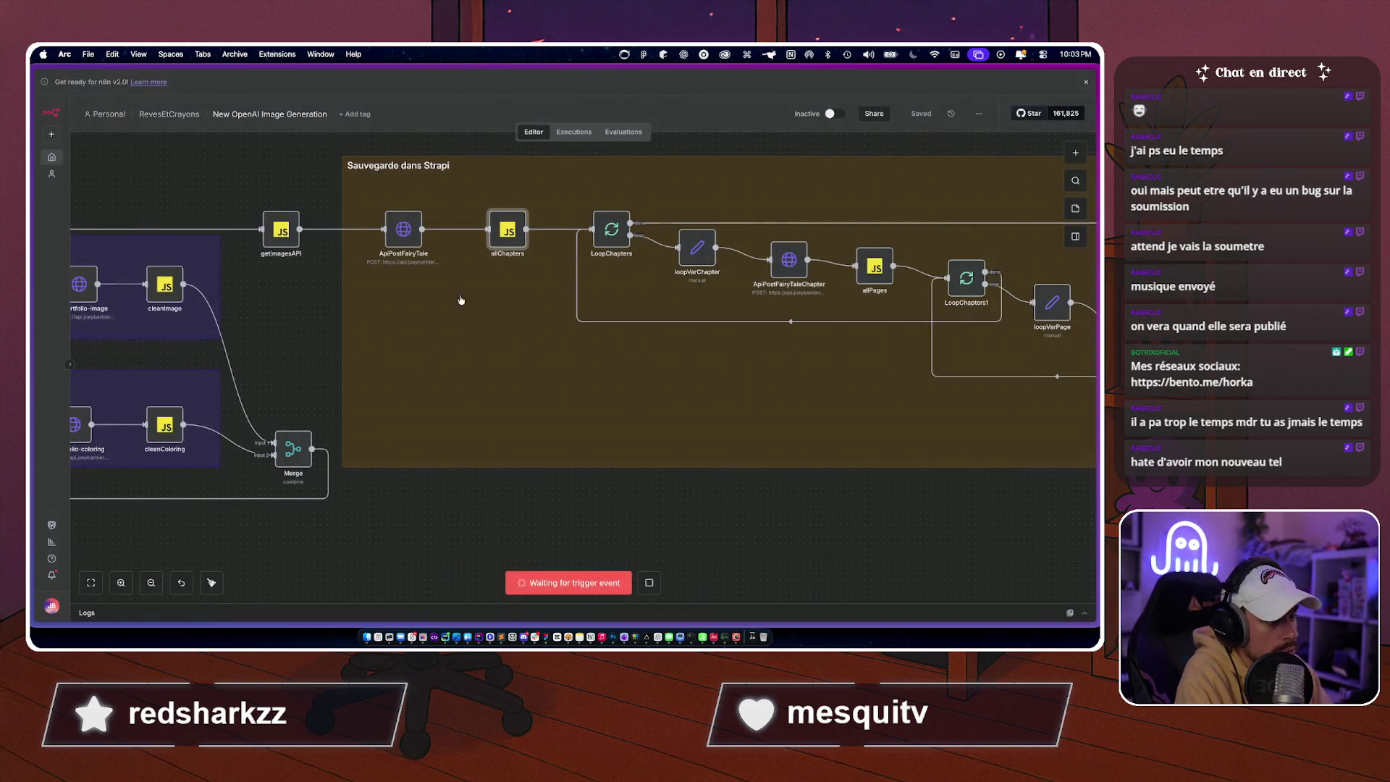
scroll(467, 467, "down", 5)
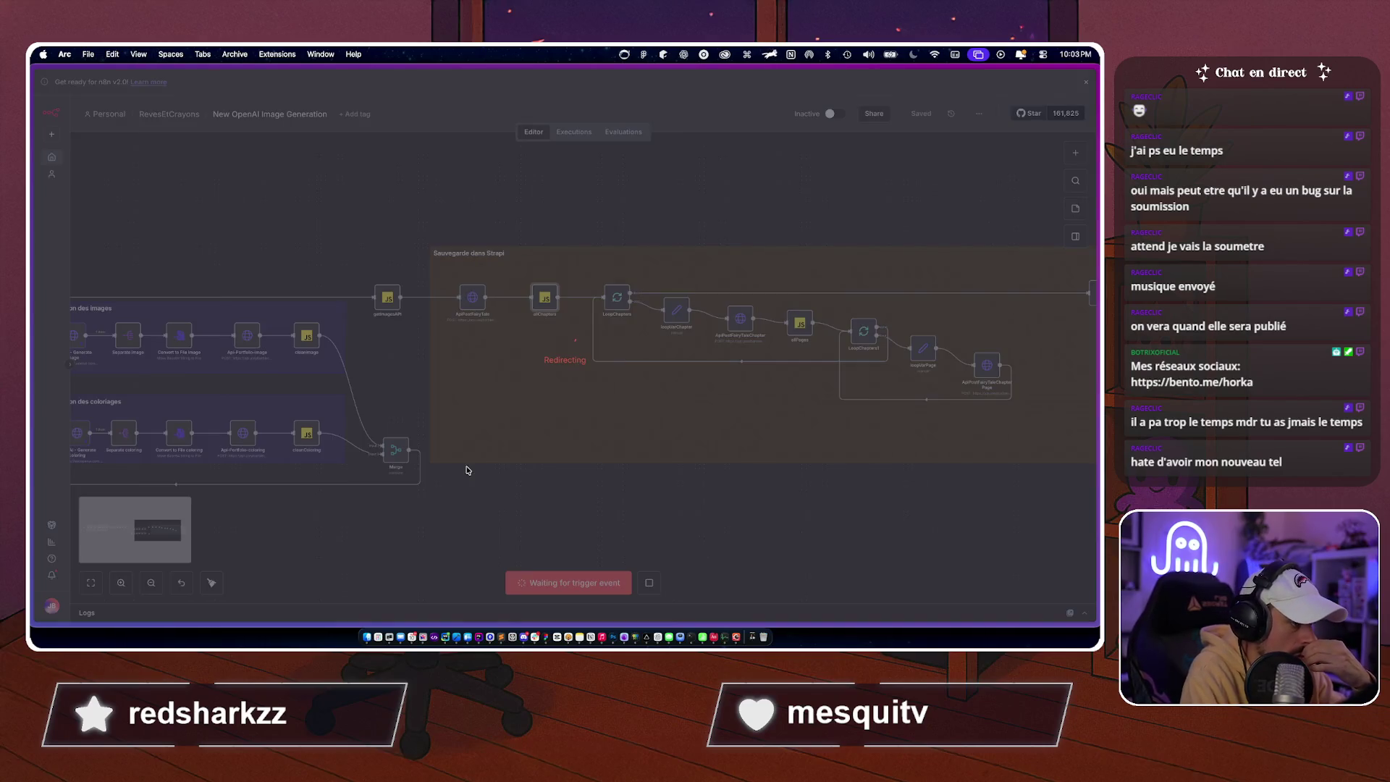
key("super+r")
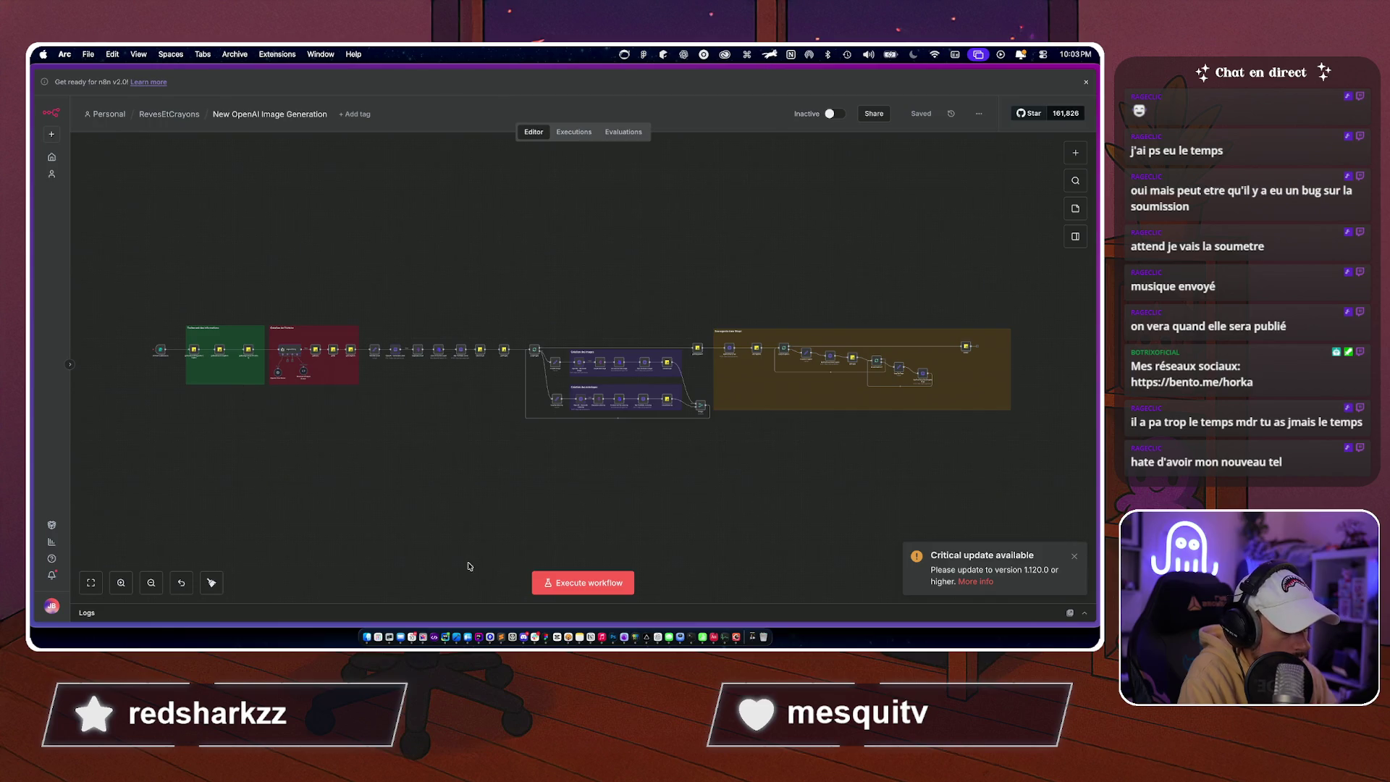
scroll(440, 496, "up", 5)
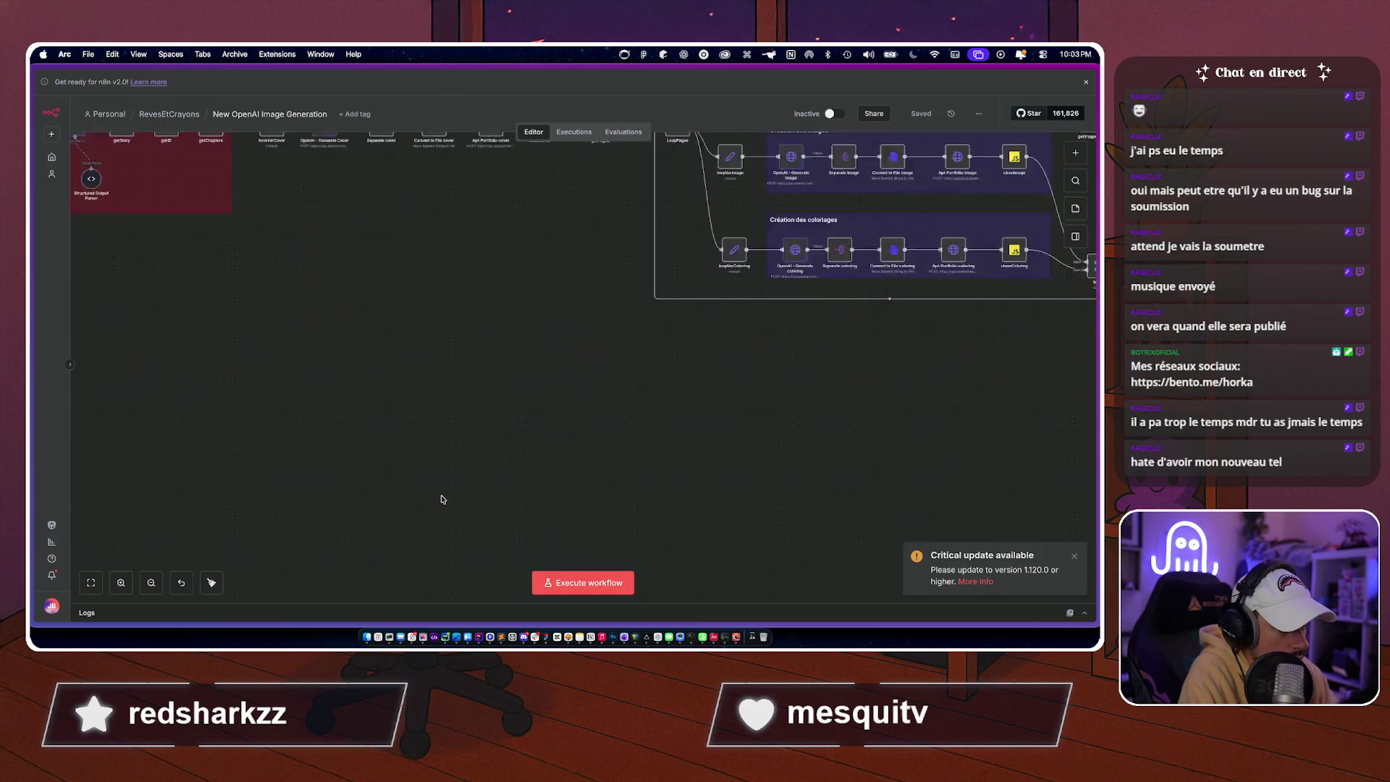
Start a full workflow run, then reload the editor page to cancel it.
left_click(584, 586)
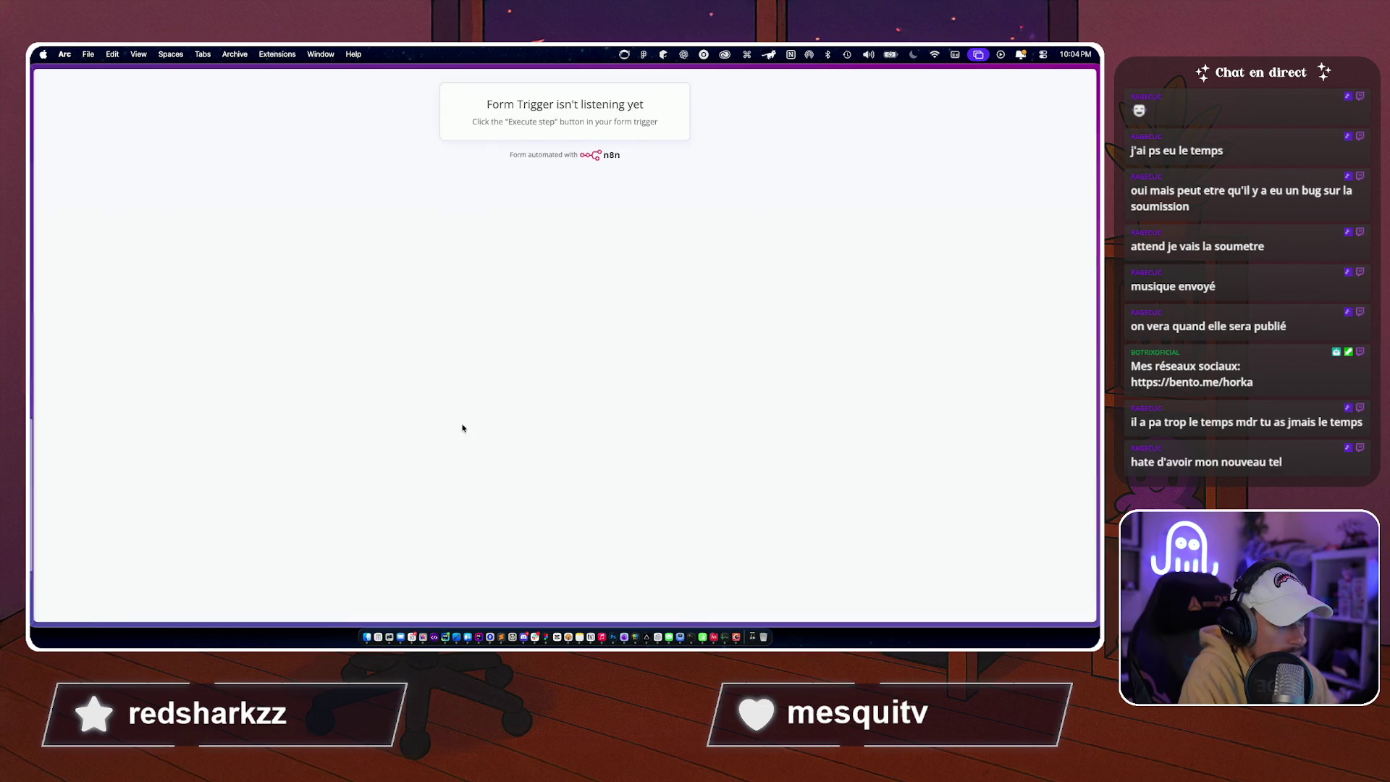
key("super+w")
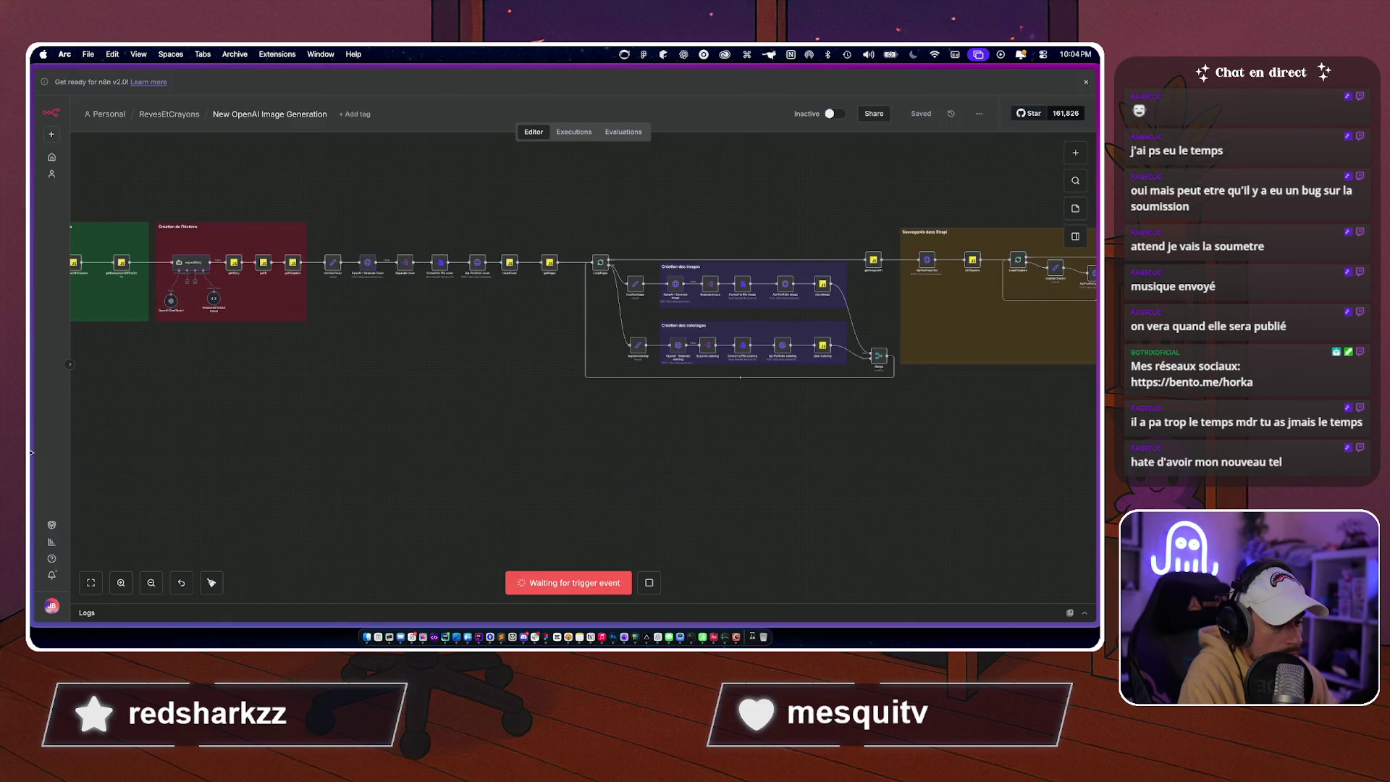
scroll(312, 400, "left", 8)
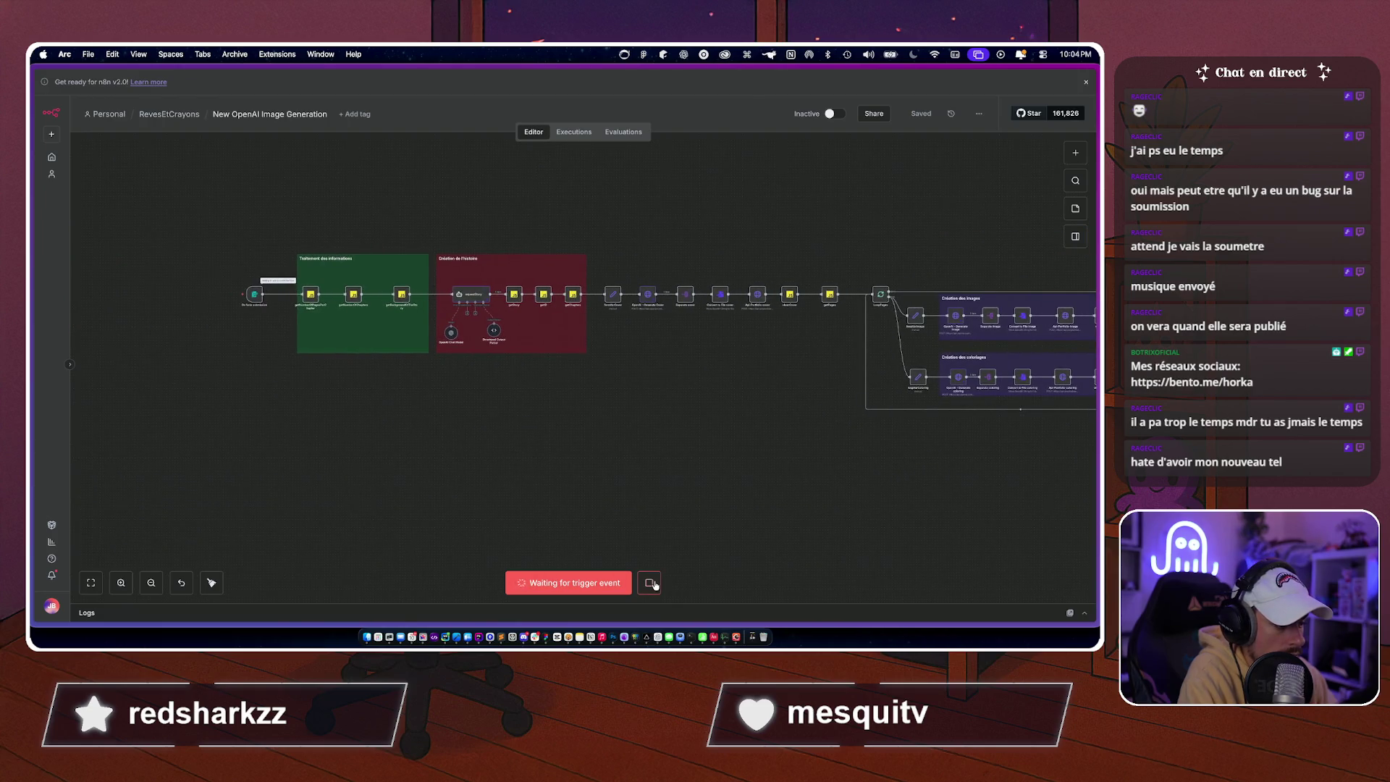
key("super+r")
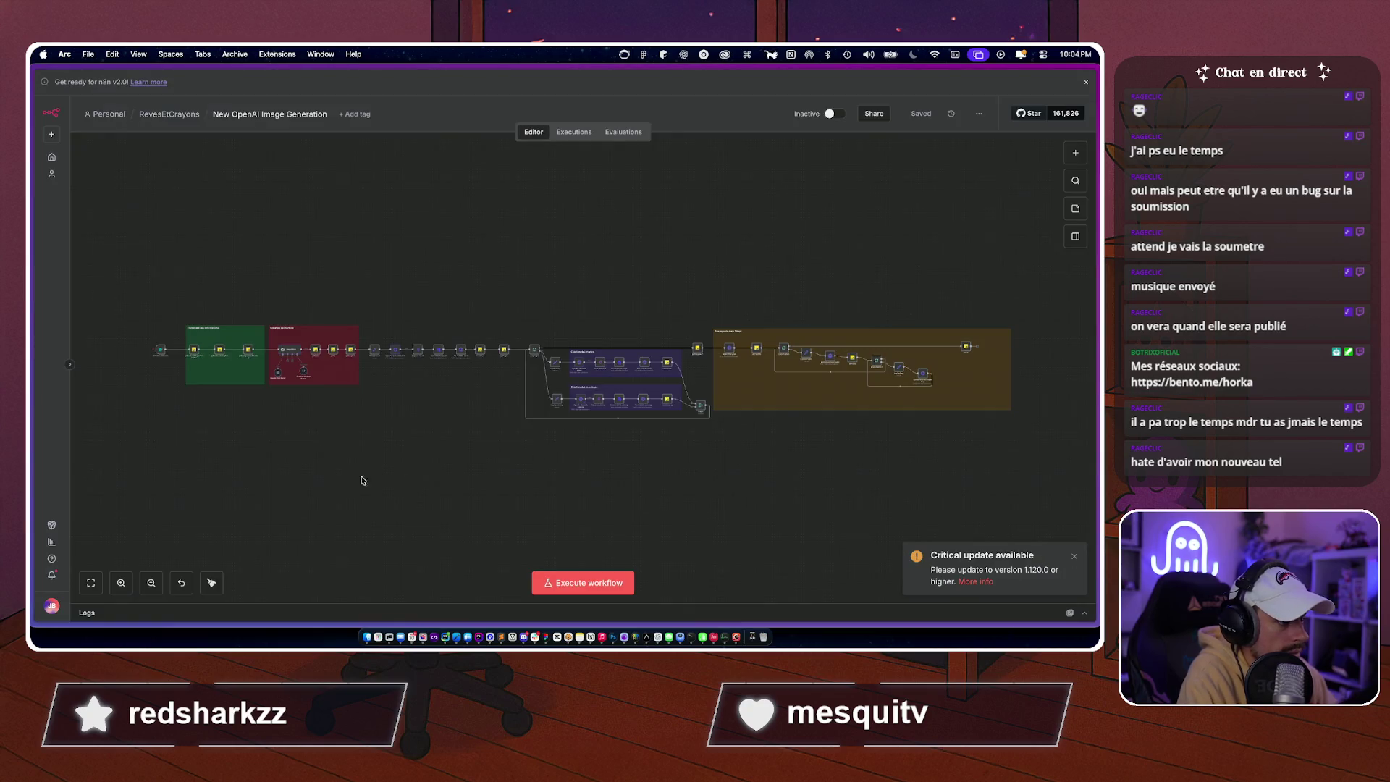
Run the workflow again, inspect the form trigger's settings, and reload the editor to stop waiting.
scroll(358, 482, "up", 5)
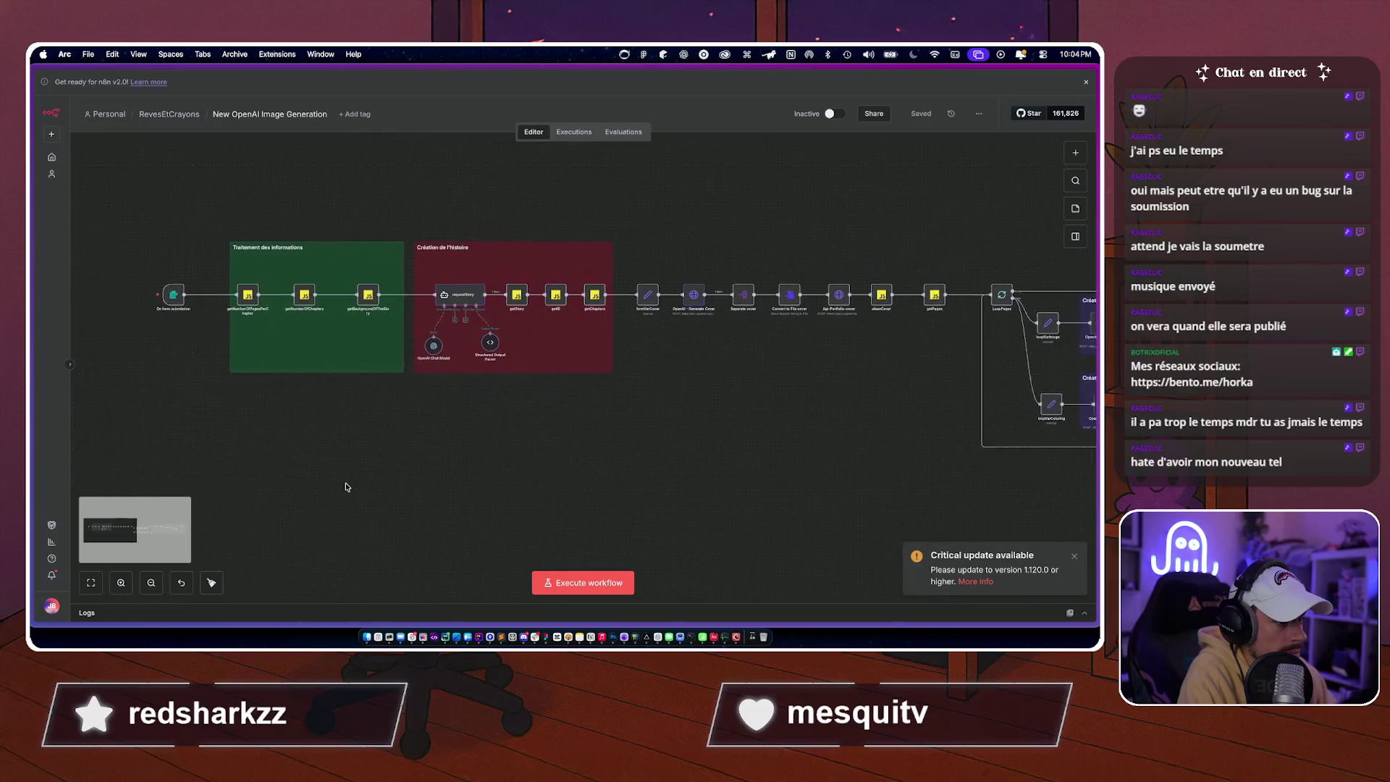
scroll(346, 487, "left", 2)
left_click(558, 583)
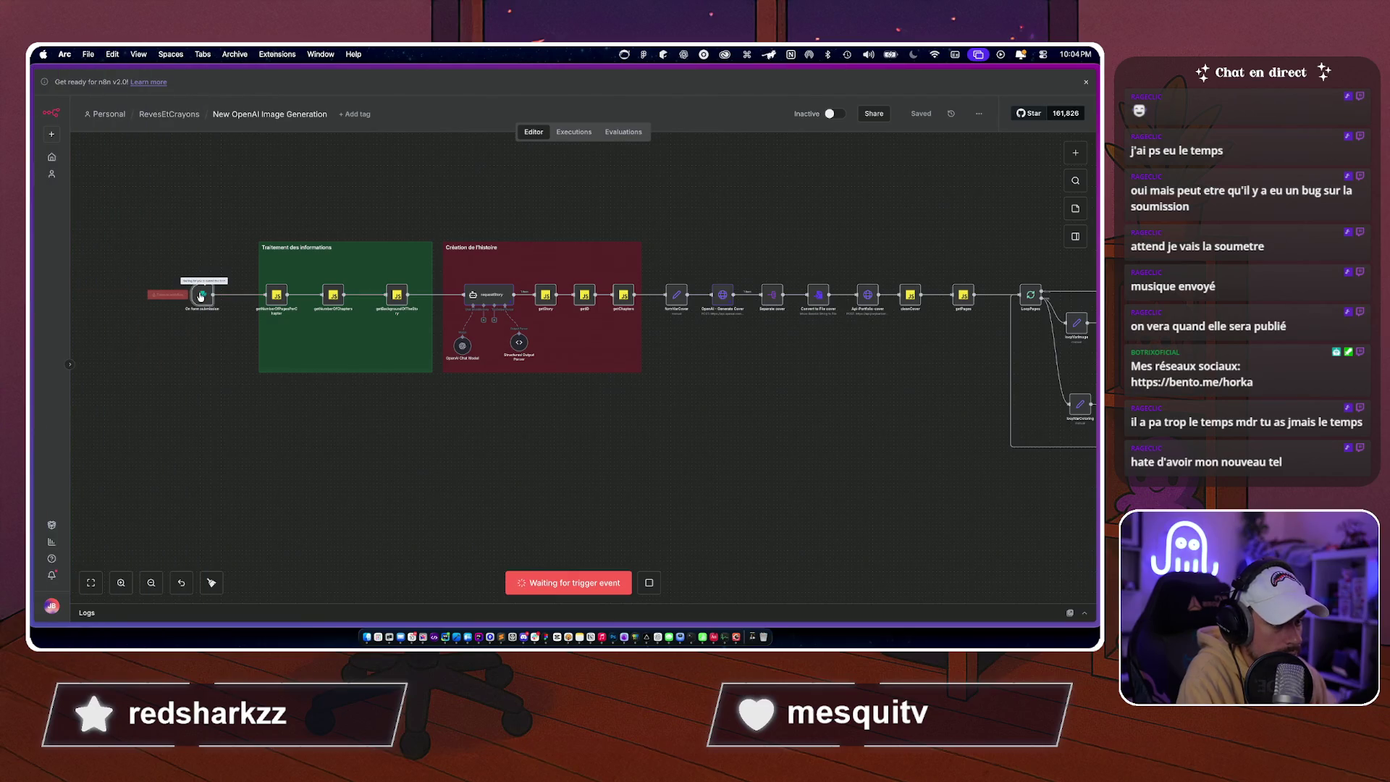
double_click(202, 293)
key("Escape")
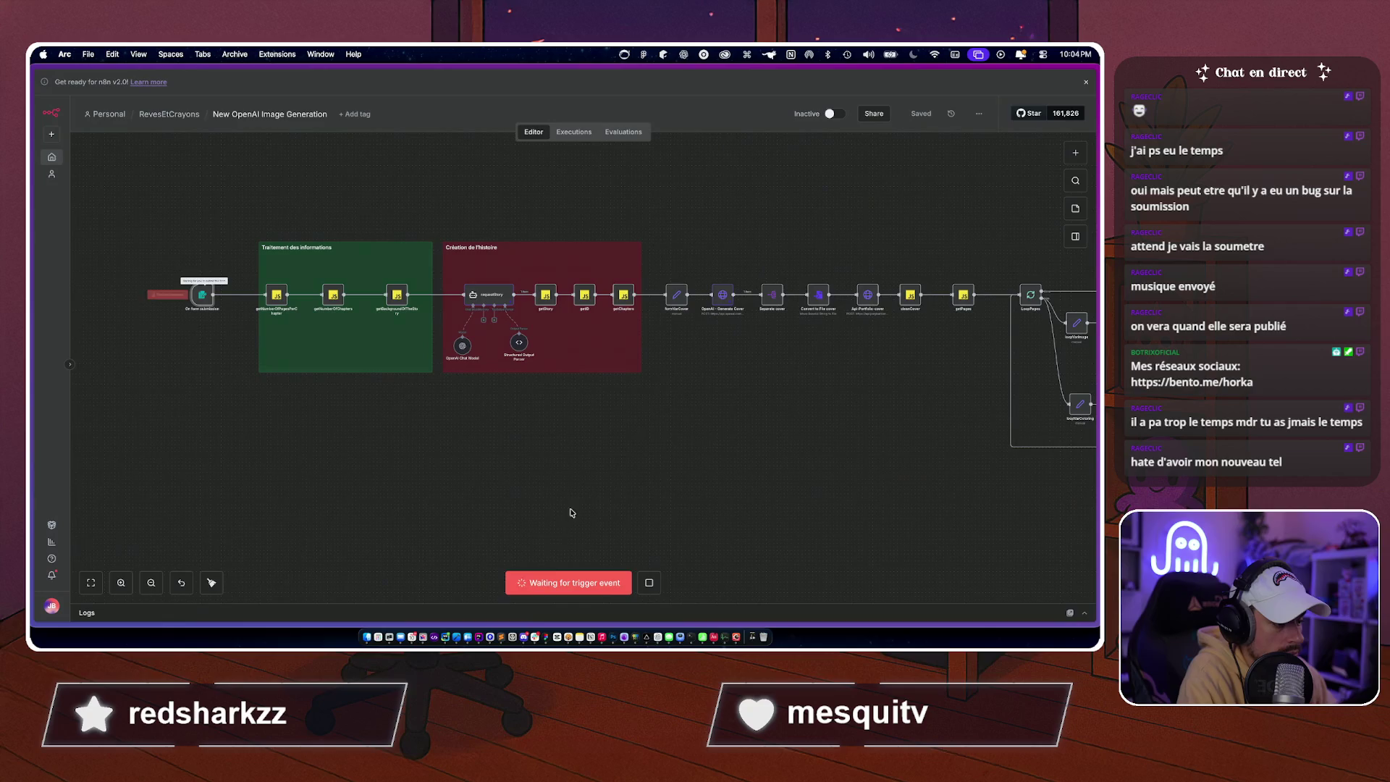
scroll(664, 582, "up", 5, "ctrl")
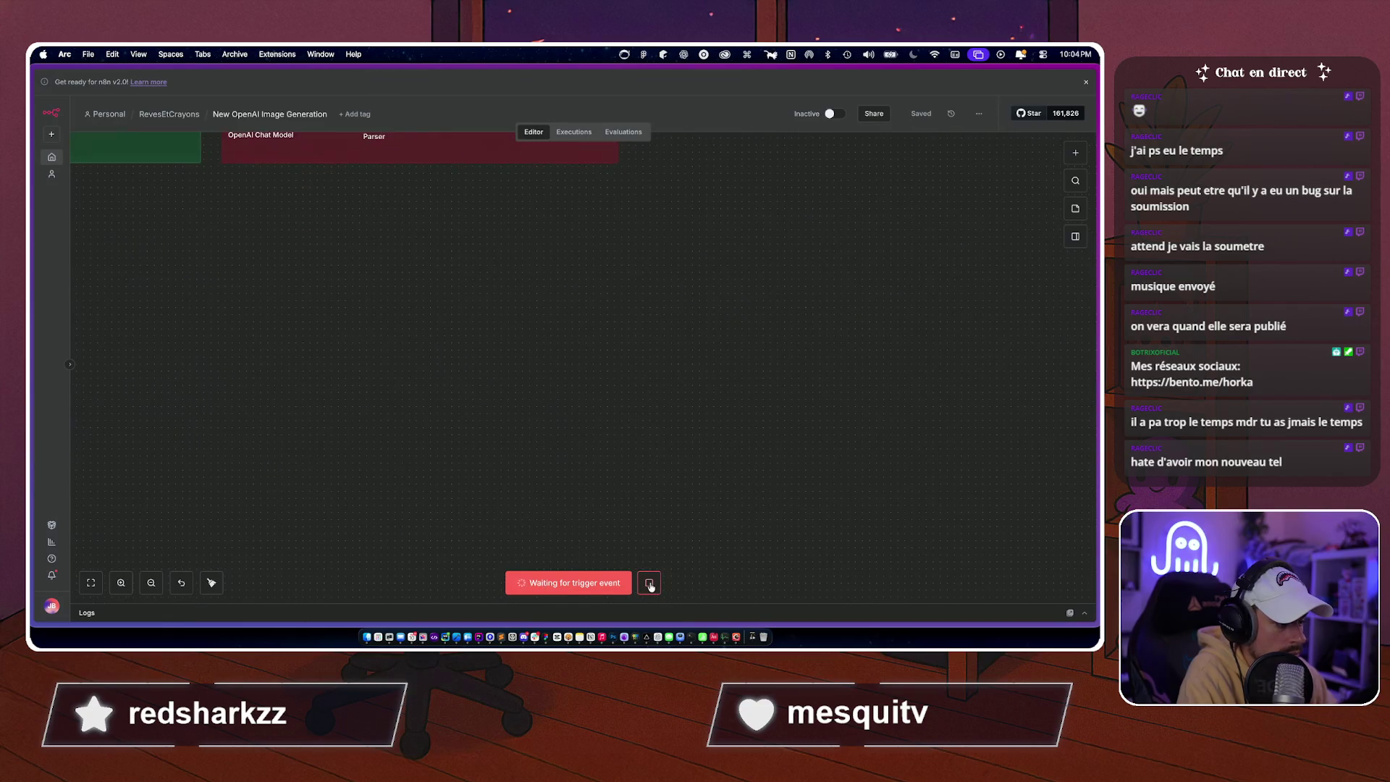
key("1")
key("super+r")
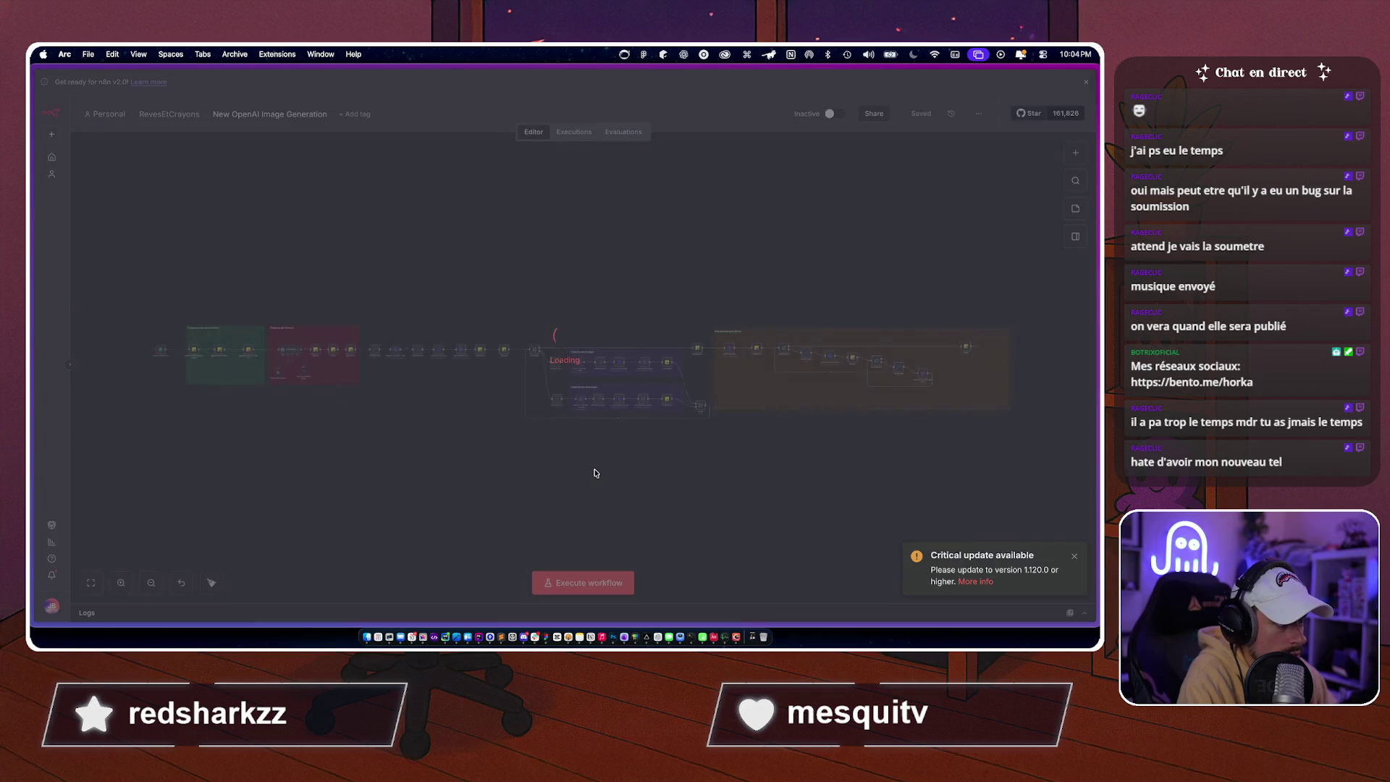
scroll(398, 426, "left", 3)
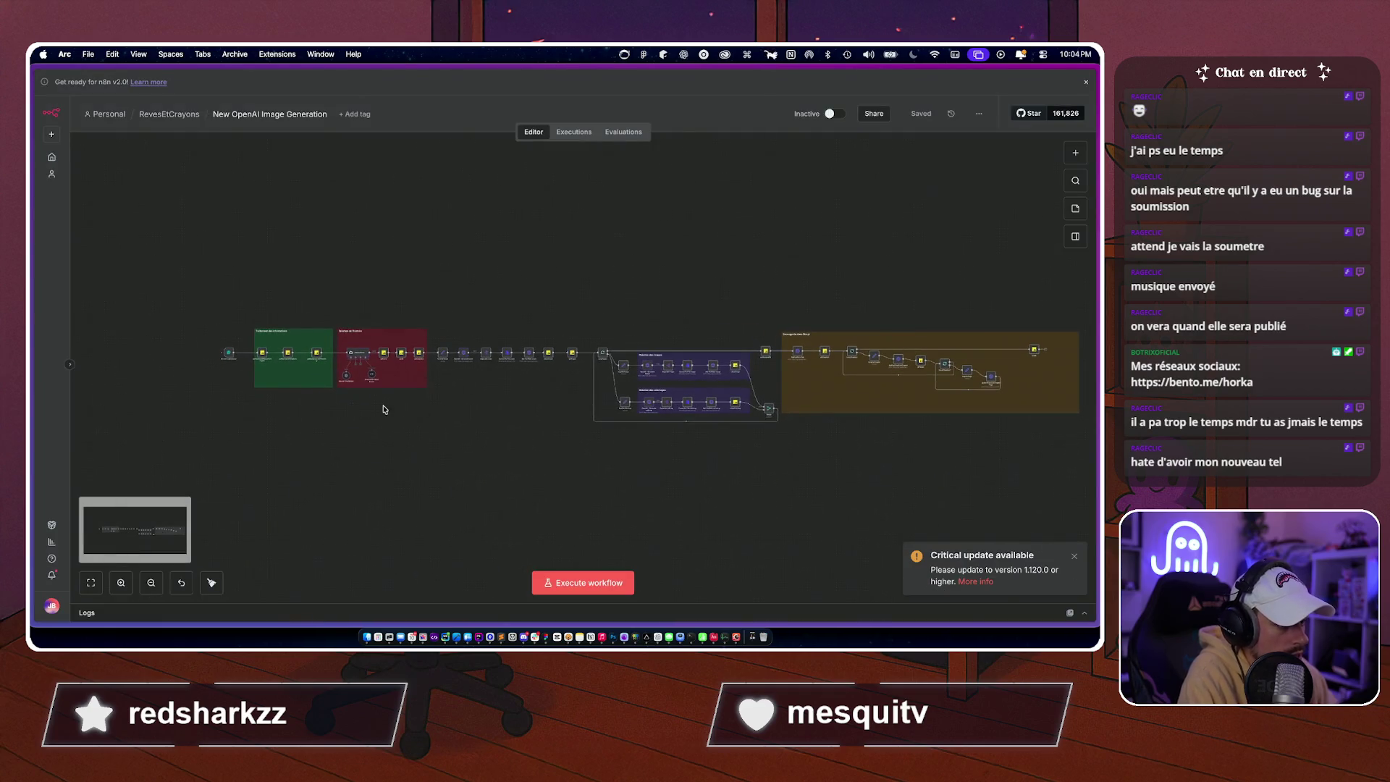
scroll(228, 366, "up", 5)
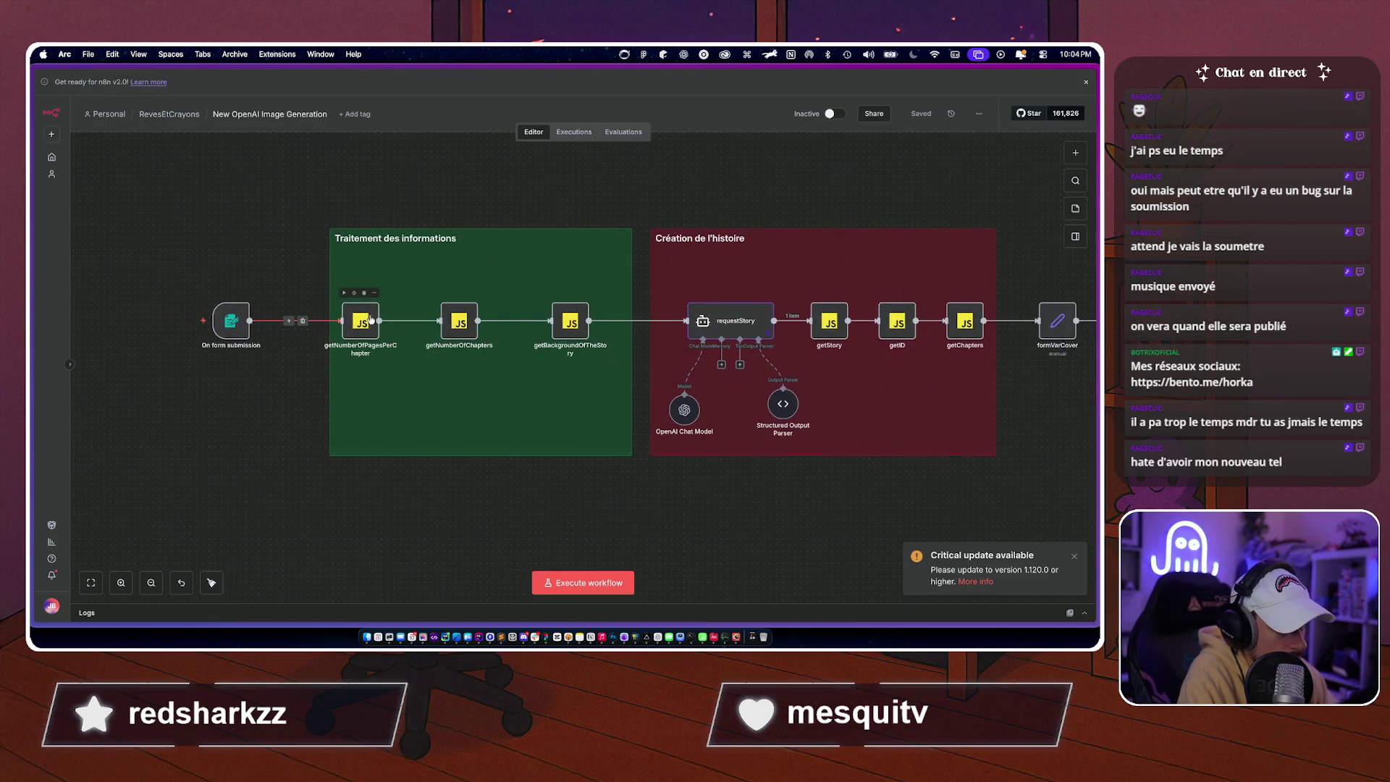
Add a Trigger manually node and place it above the green group.
scroll(439, 349, "right", 5)
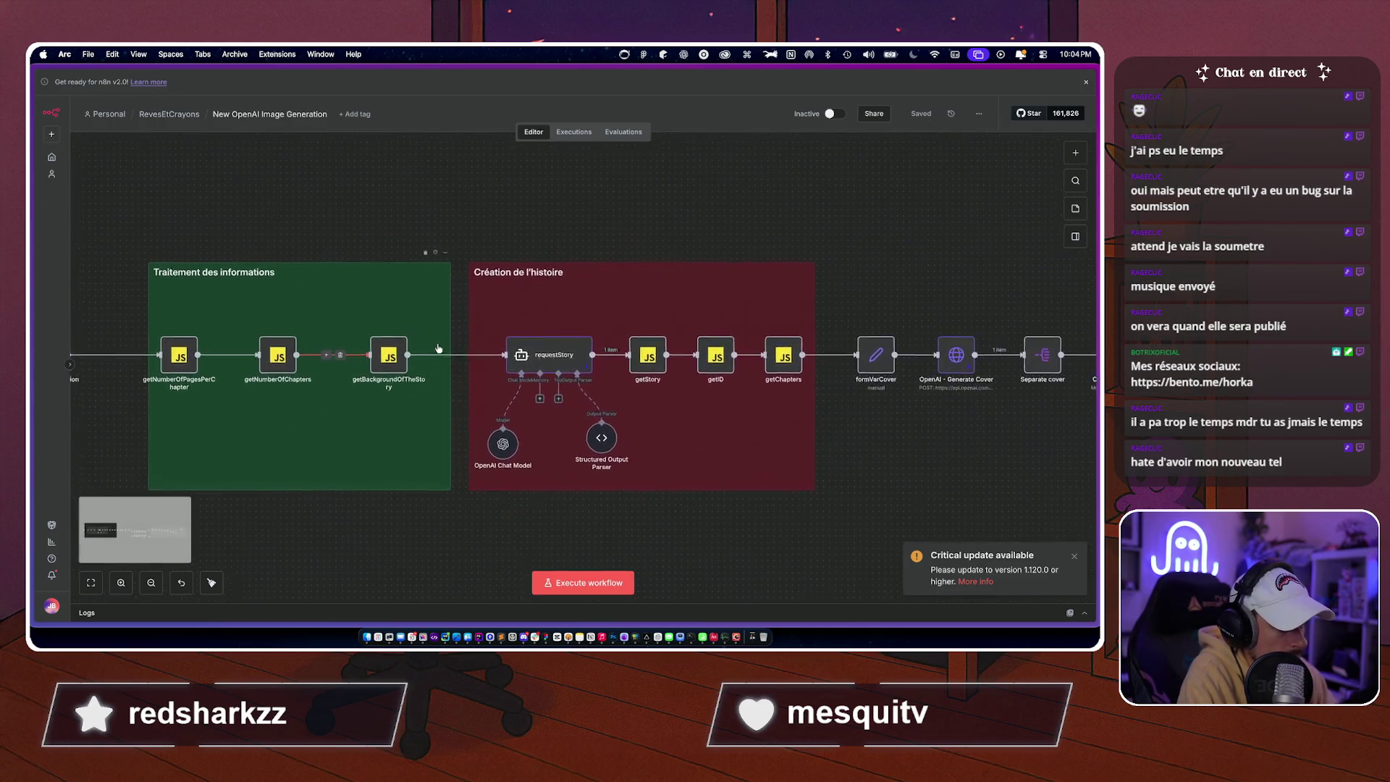
left_click(1076, 153)
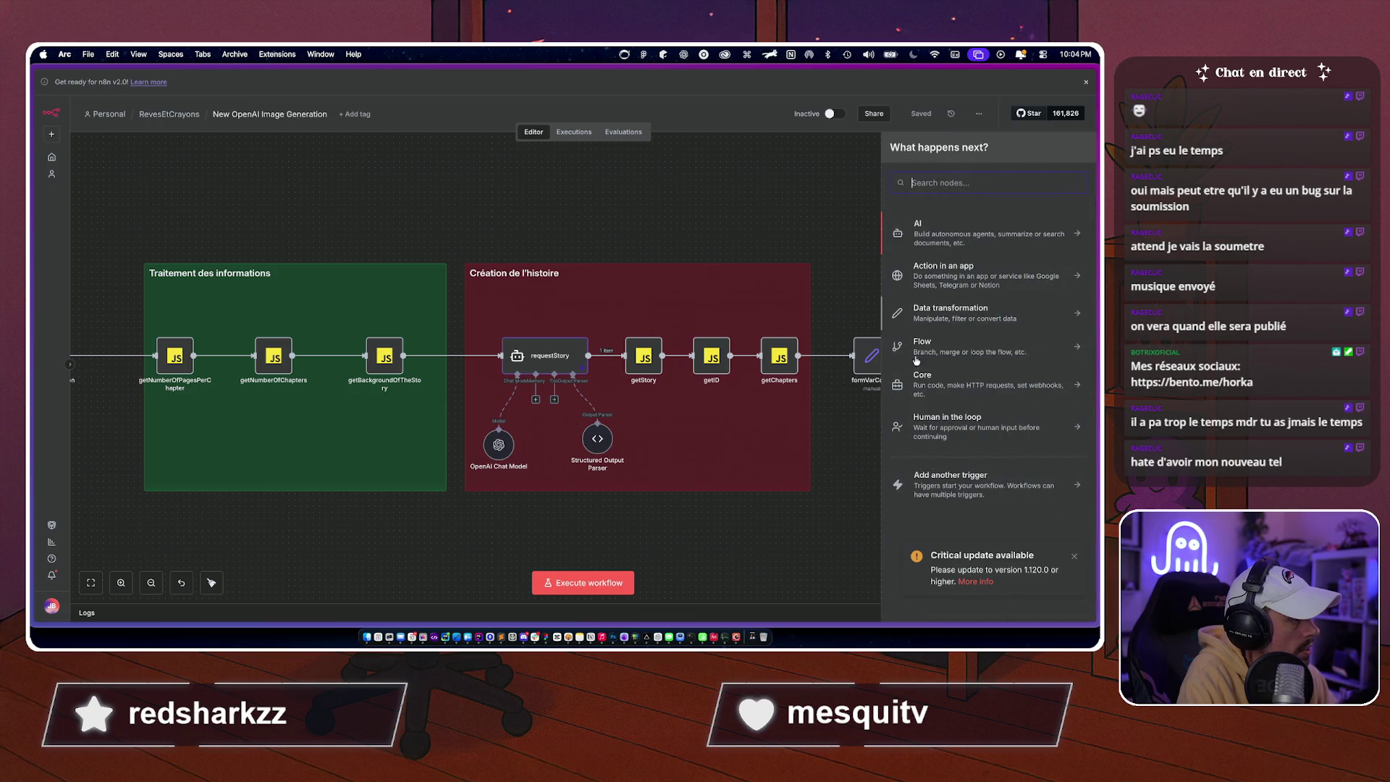
left_click(931, 487)
left_click(937, 251)
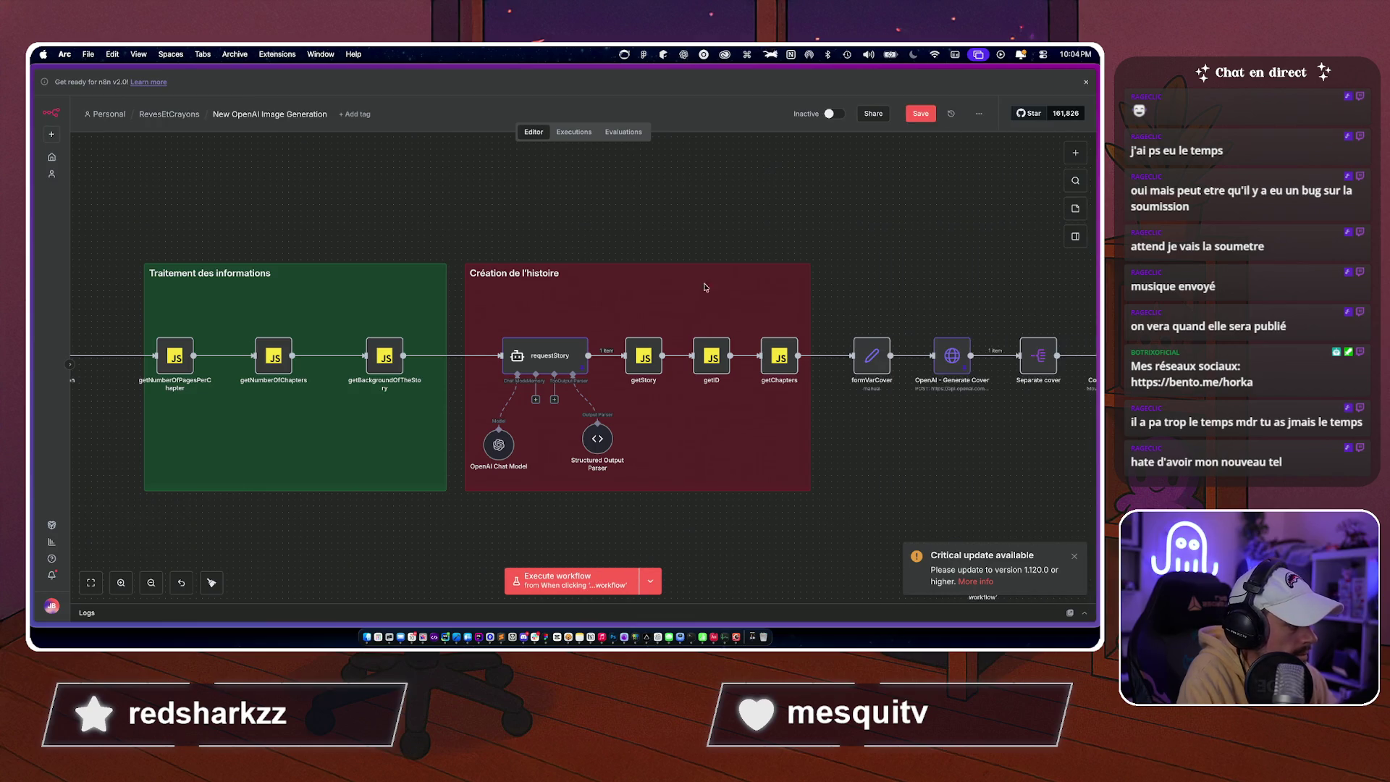
scroll(518, 251, "down", 5)
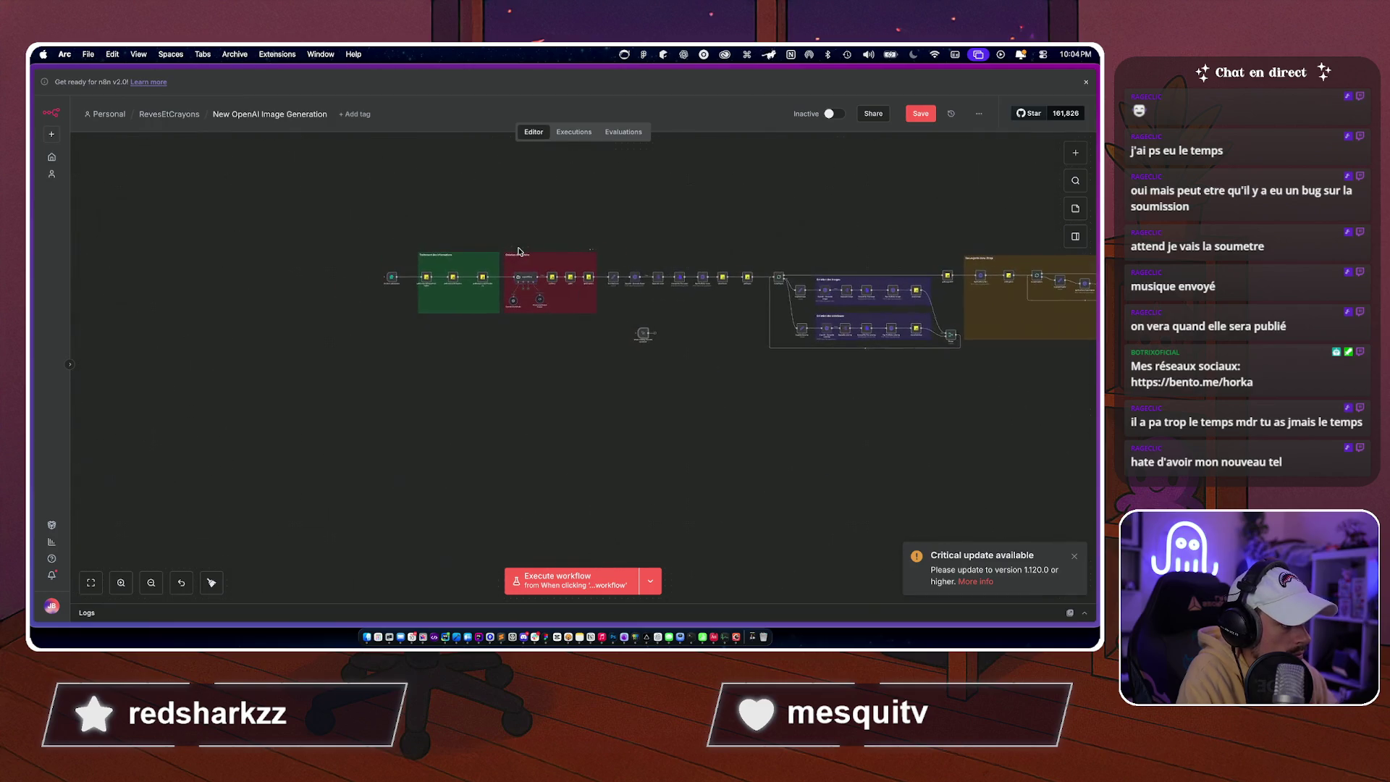
mouse_move(614, 325)
left_mouse_down()
mouse_move(474, 232)
mouse_move(495, 235)
mouse_move(514, 281)
left_mouse_up()
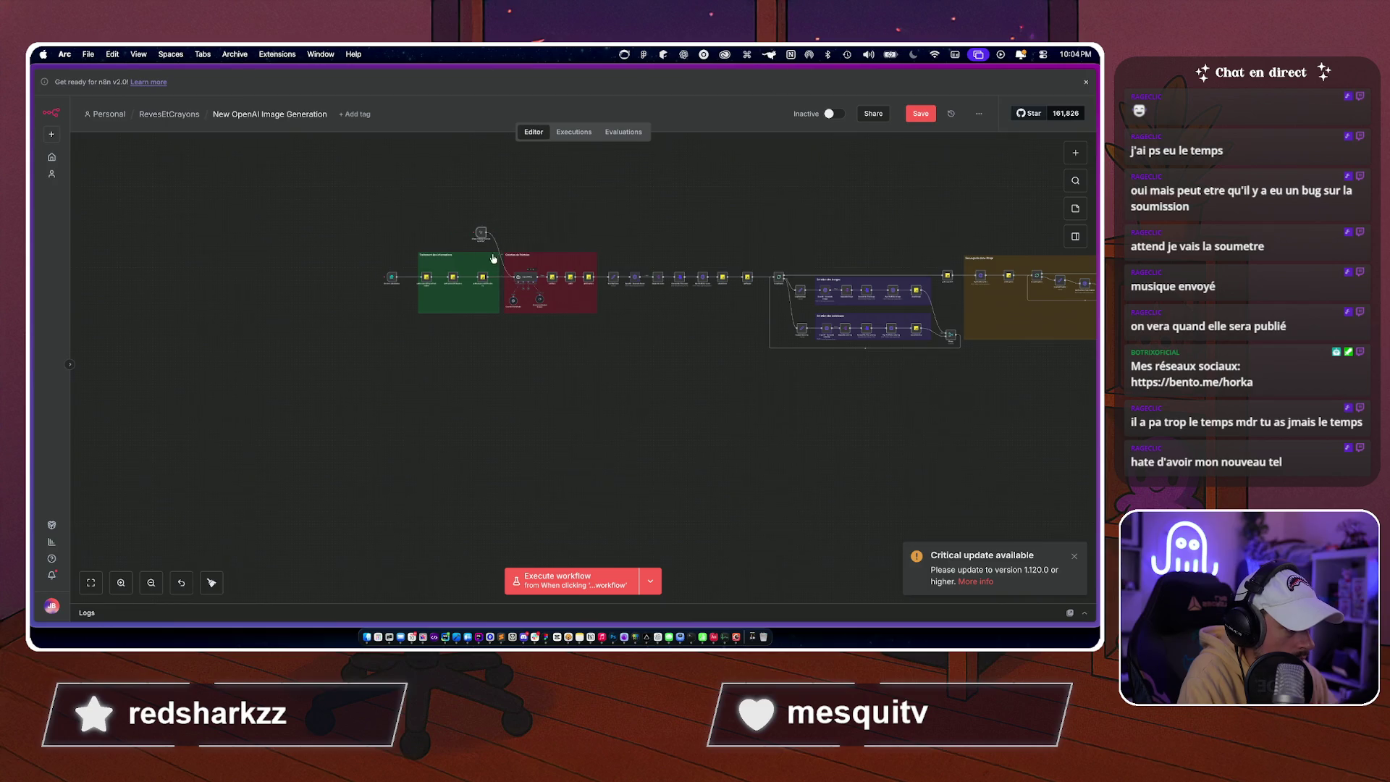
Run the workflow from the manual trigger and follow it to the ApiPostFairyTaleChapter bad-request error.
left_click(471, 235)
scroll(557, 242, "up", 5)
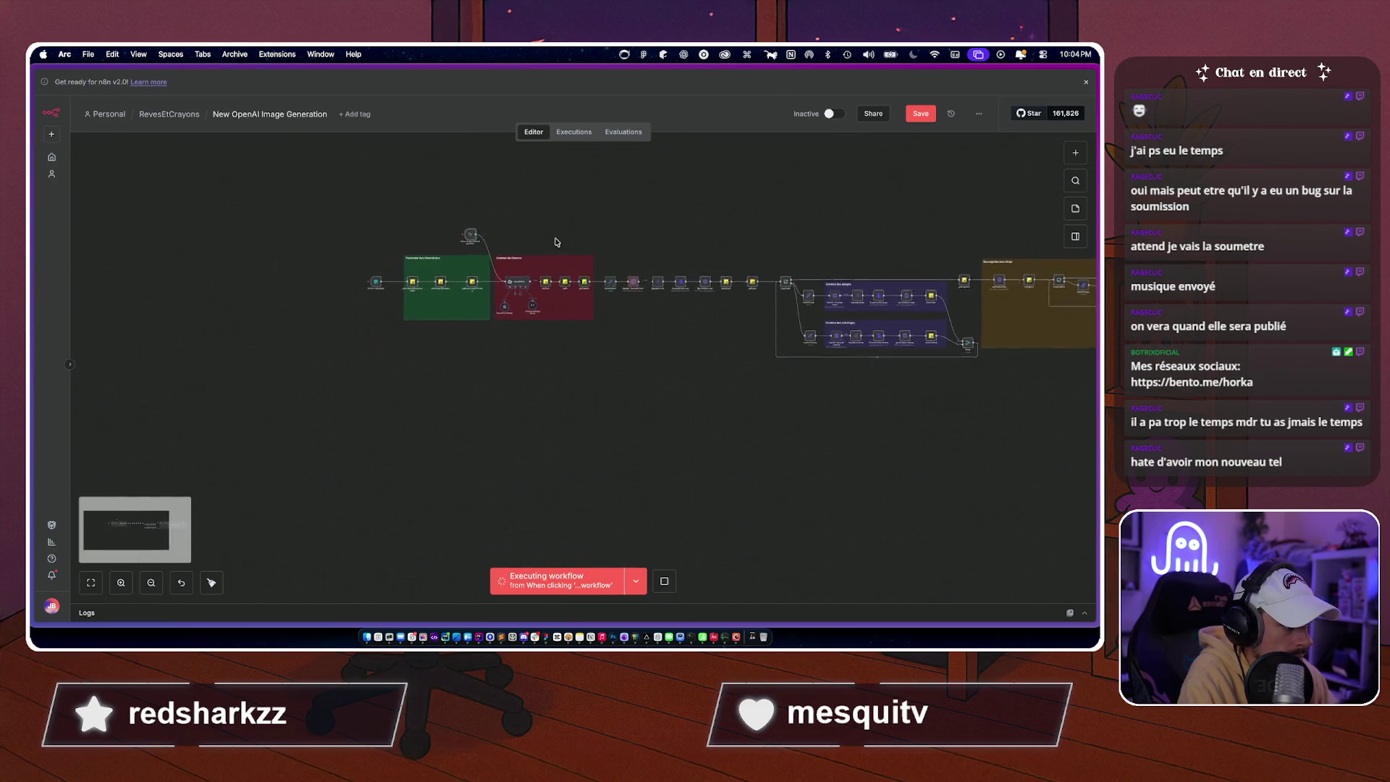
scroll(557, 242, "down", 5)
scroll(557, 241, "right", 5)
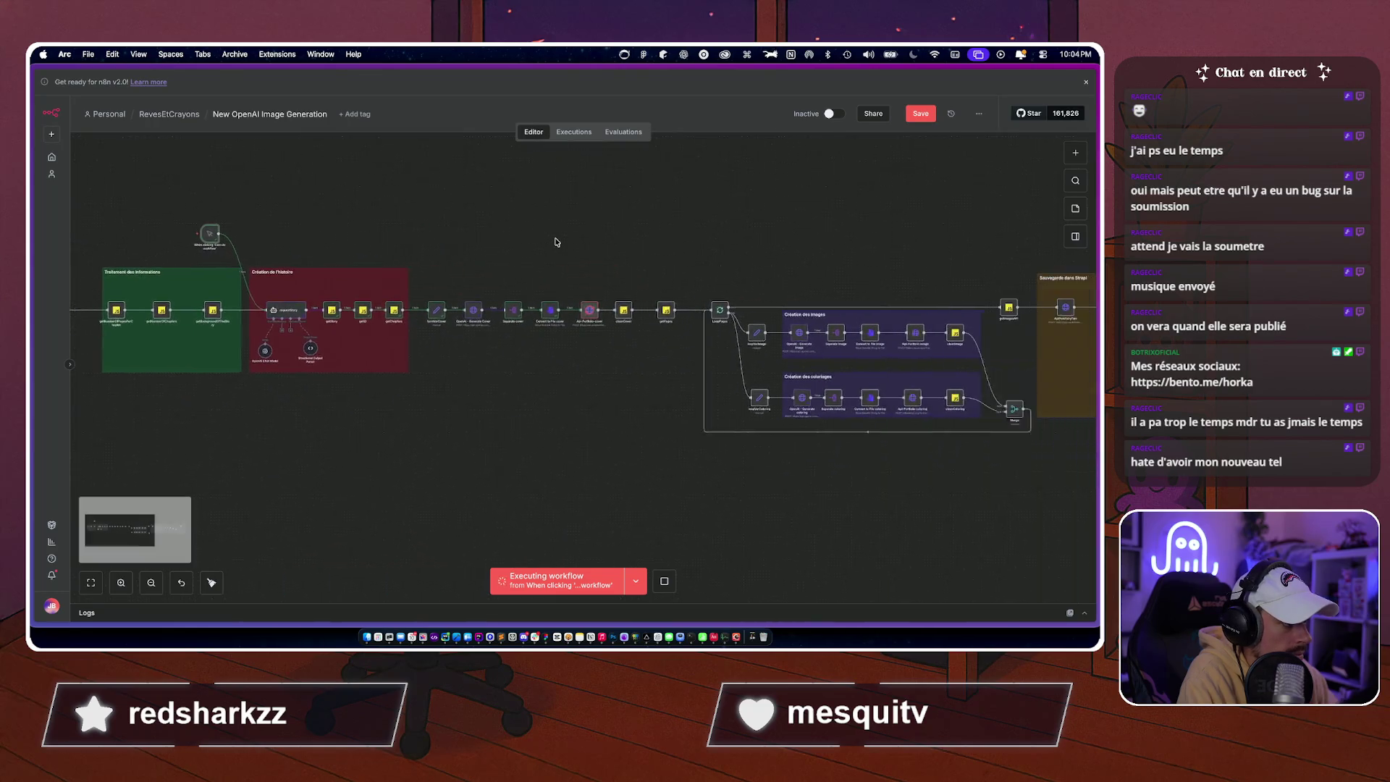
scroll(556, 242, "right", 5)
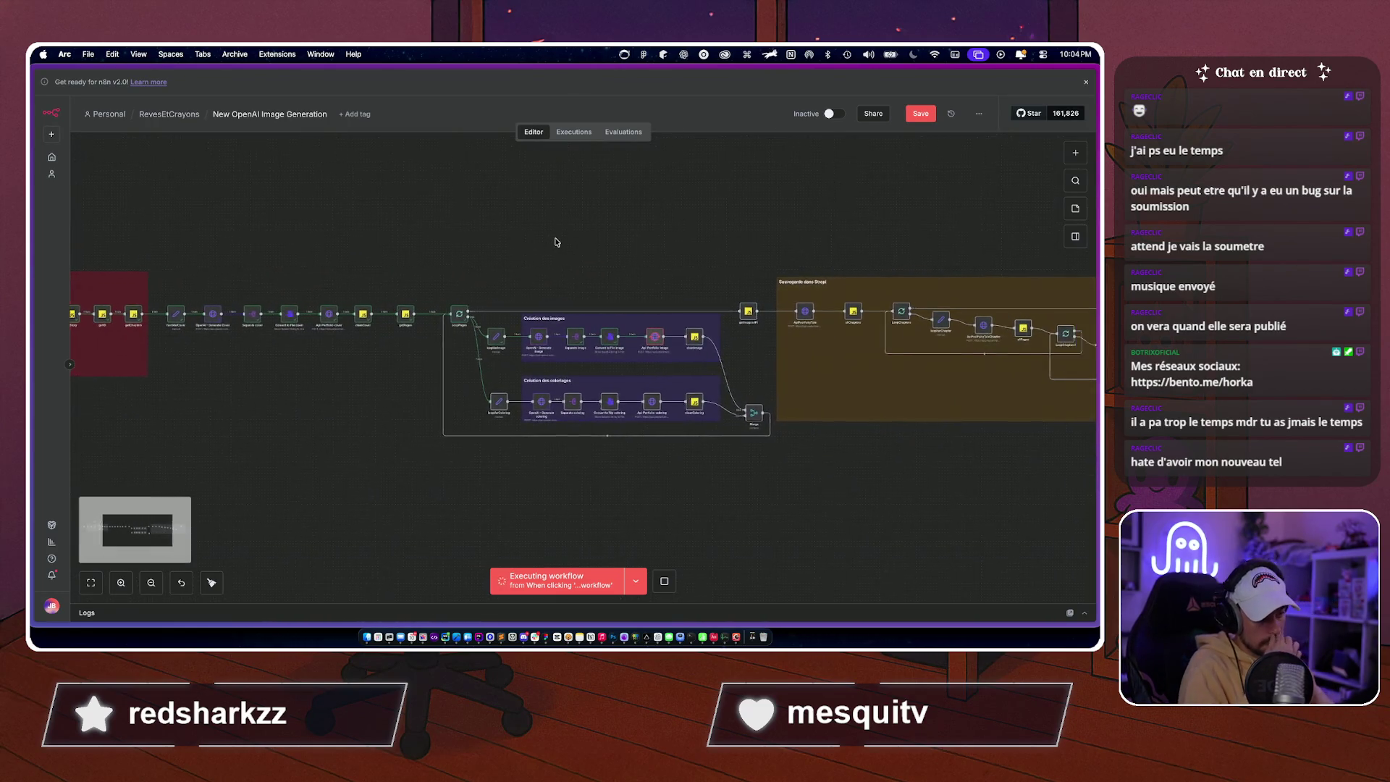
scroll(556, 241, "up", 5)
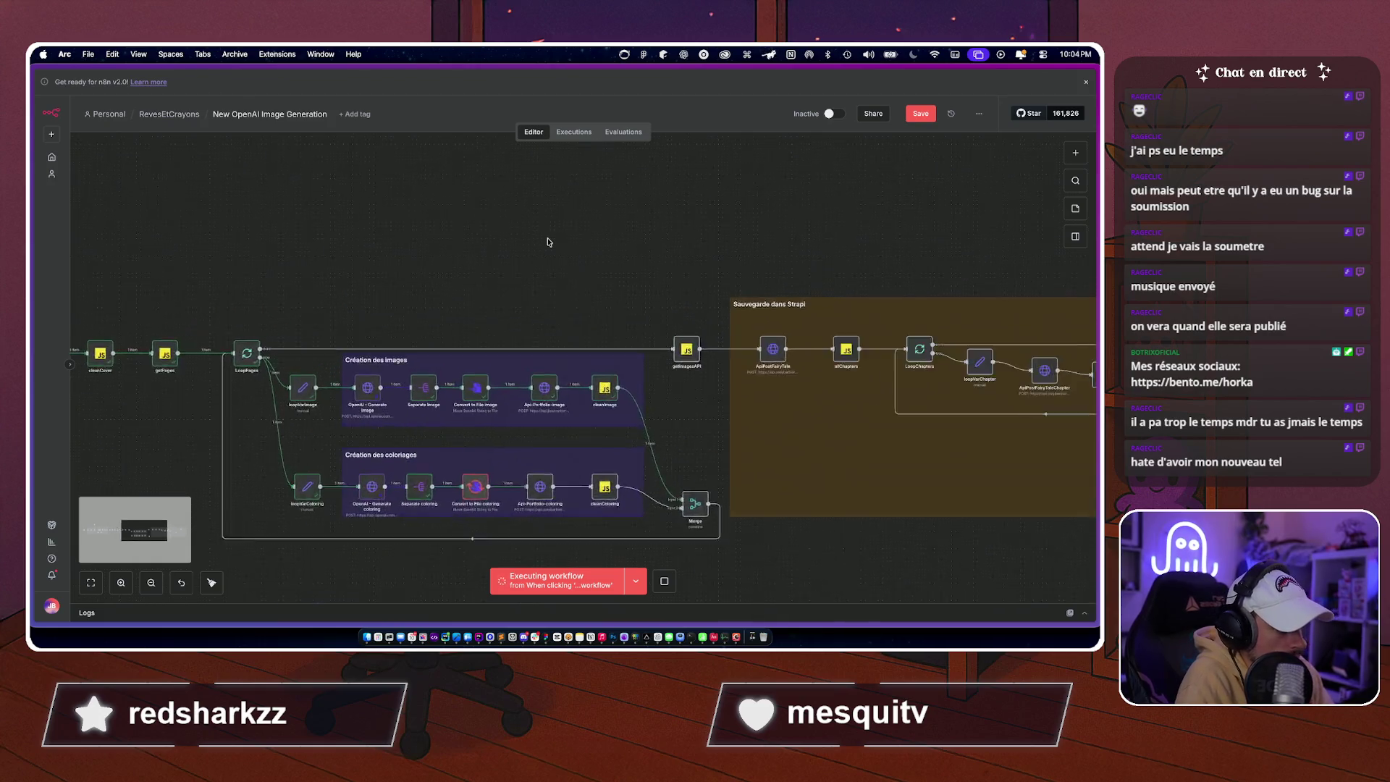
scroll(548, 241, "down", 3)
scroll(548, 242, "right", 5)
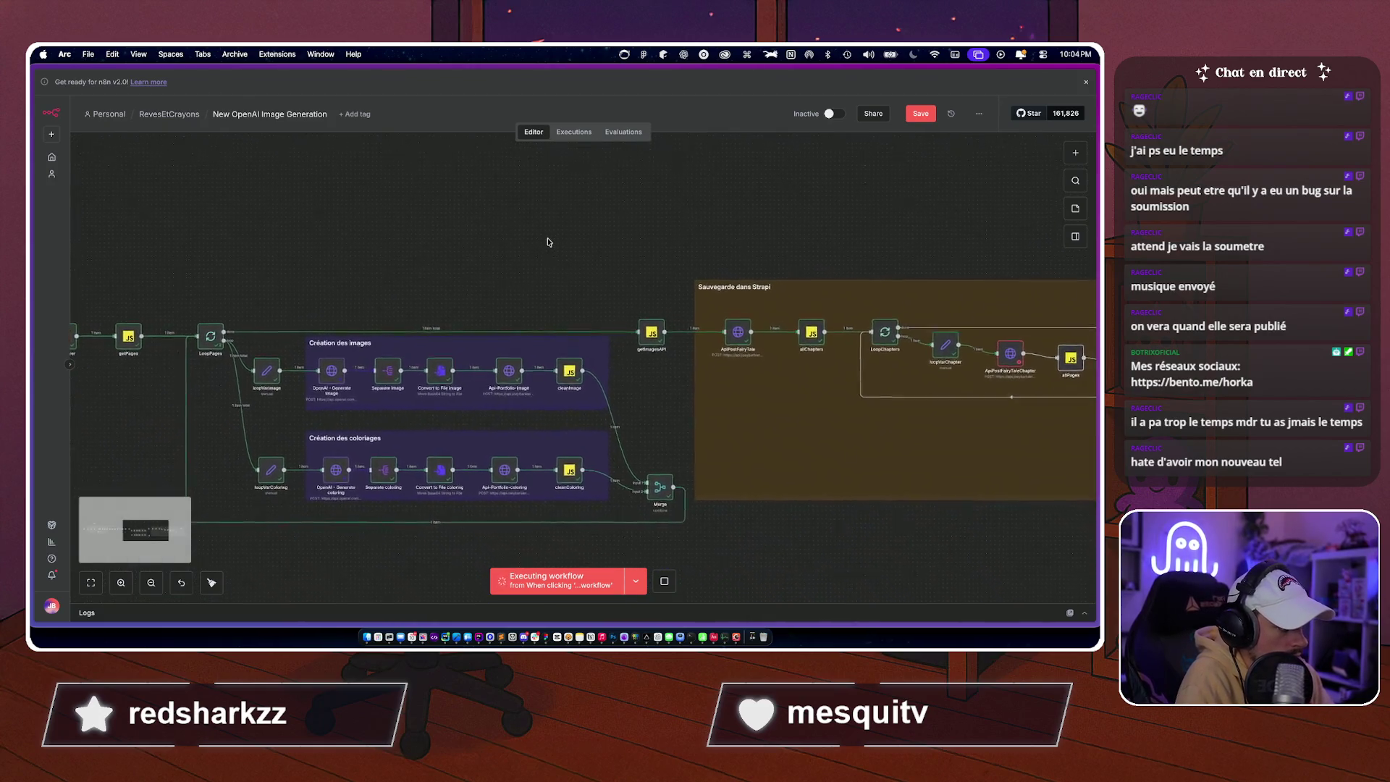
scroll(548, 241, "right", 8)
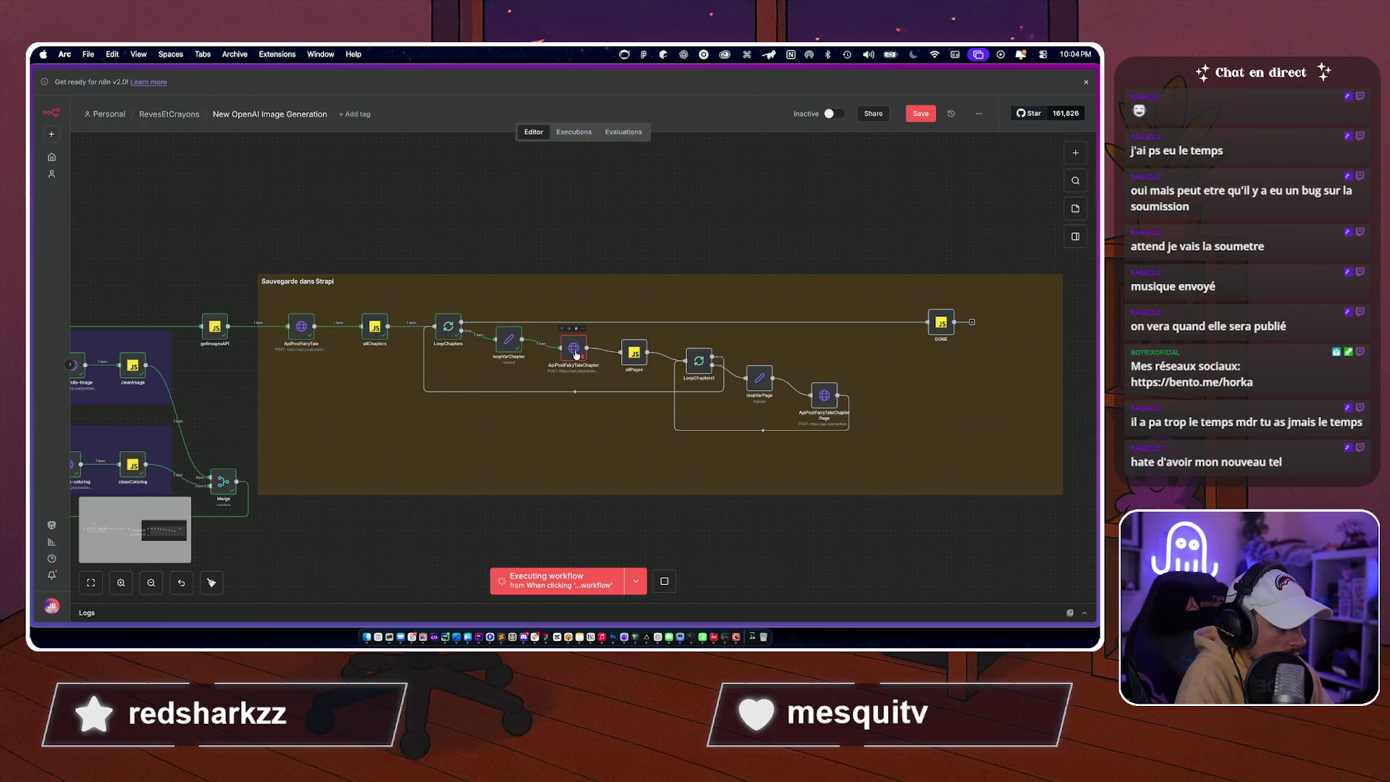
scroll(296, 409, "left", 3)
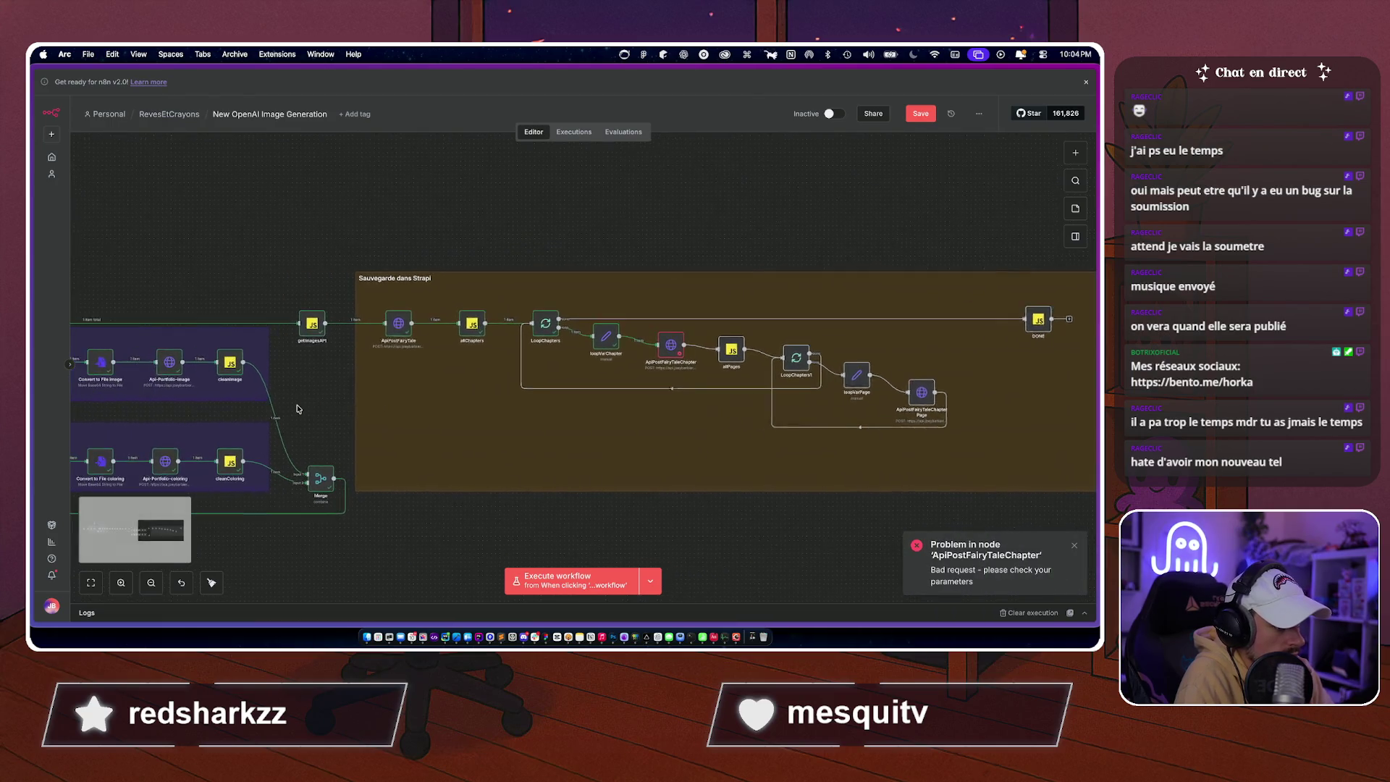
scroll(297, 409, "left", 1)
Reload Strapi's Media Library to see the six file.png uploads, then return to n8n.
mouse_move(32, 440)
left_click(94, 472)
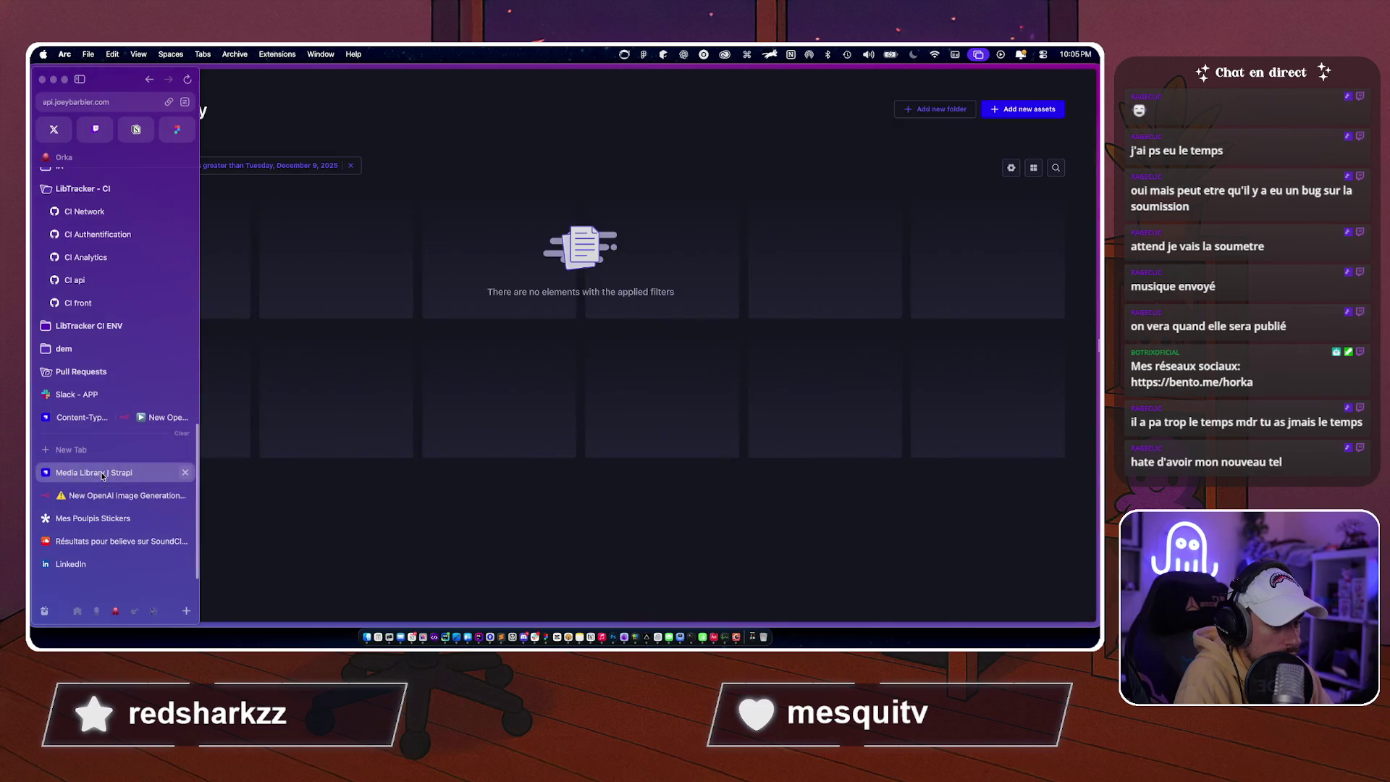
key("super+r")
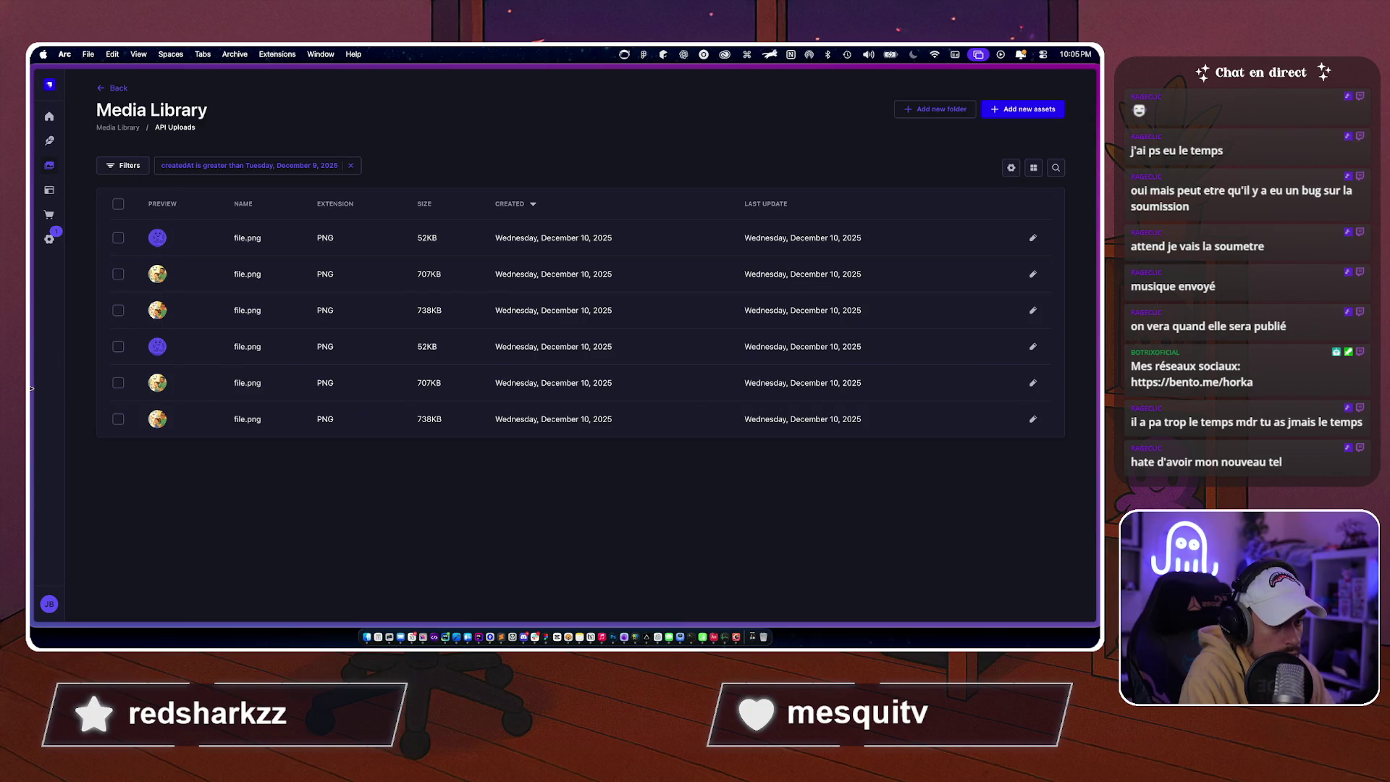
mouse_move(31, 389)
left_click(94, 493)
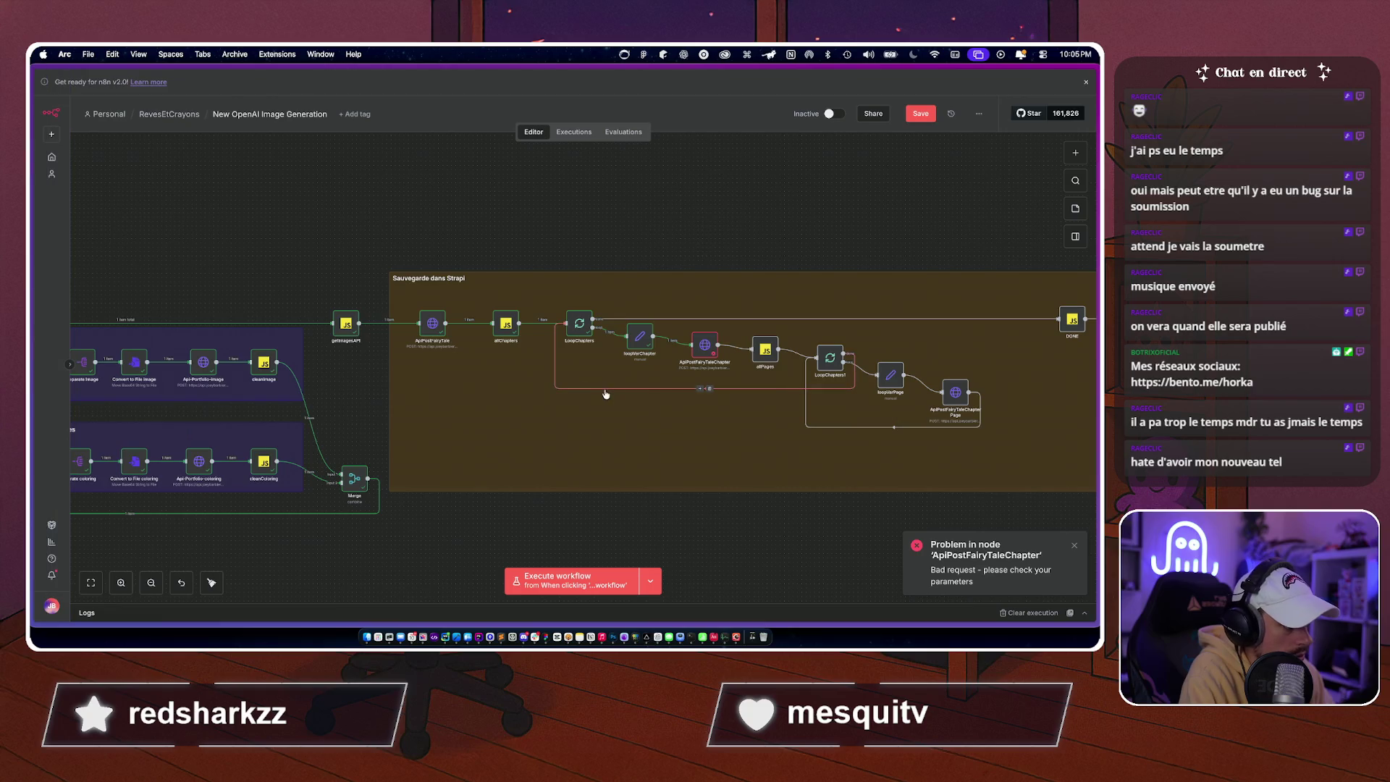
Remove the quotes around image in ApiPostFairyTaleChapter's JSON body so it sends 140, then execute the step.
double_click(704, 345)
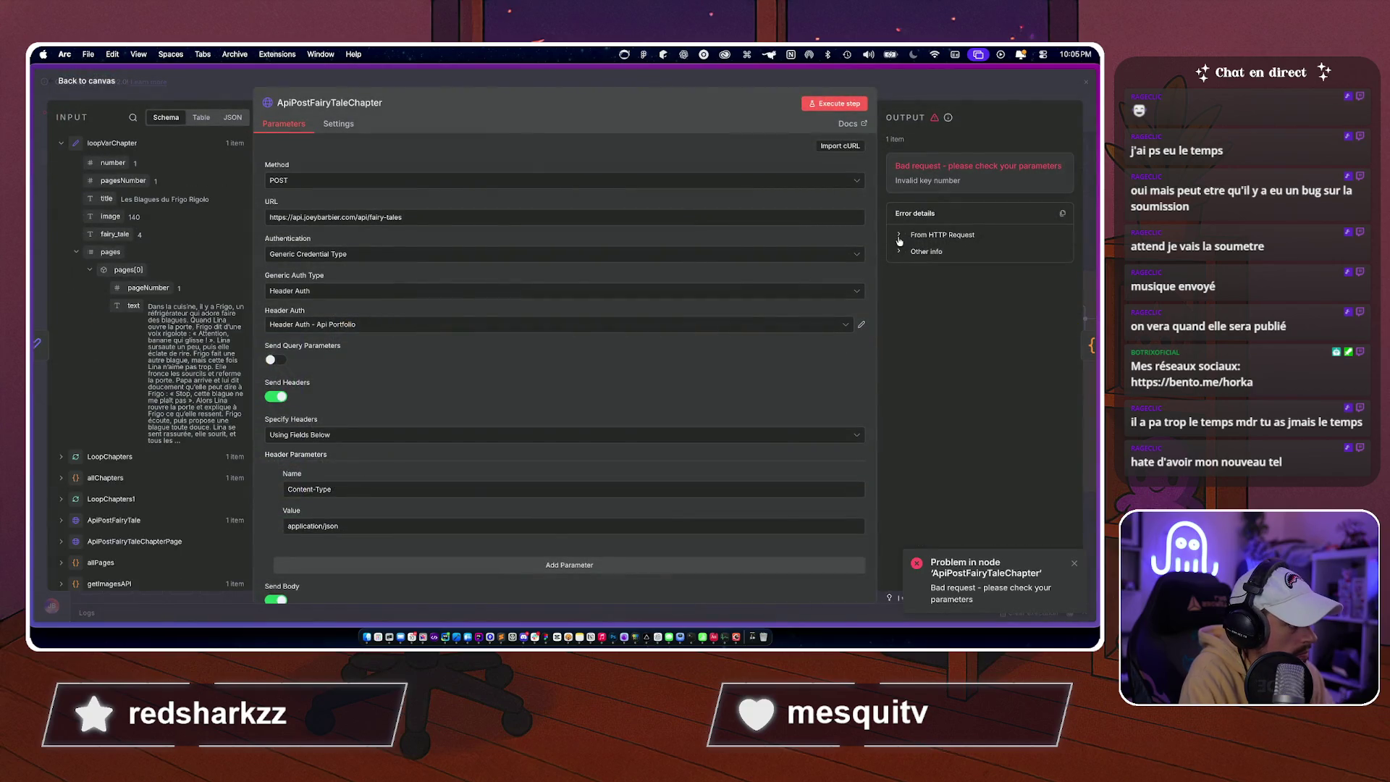
scroll(565, 362, "down", 5)
scroll(430, 450, "down", 2)
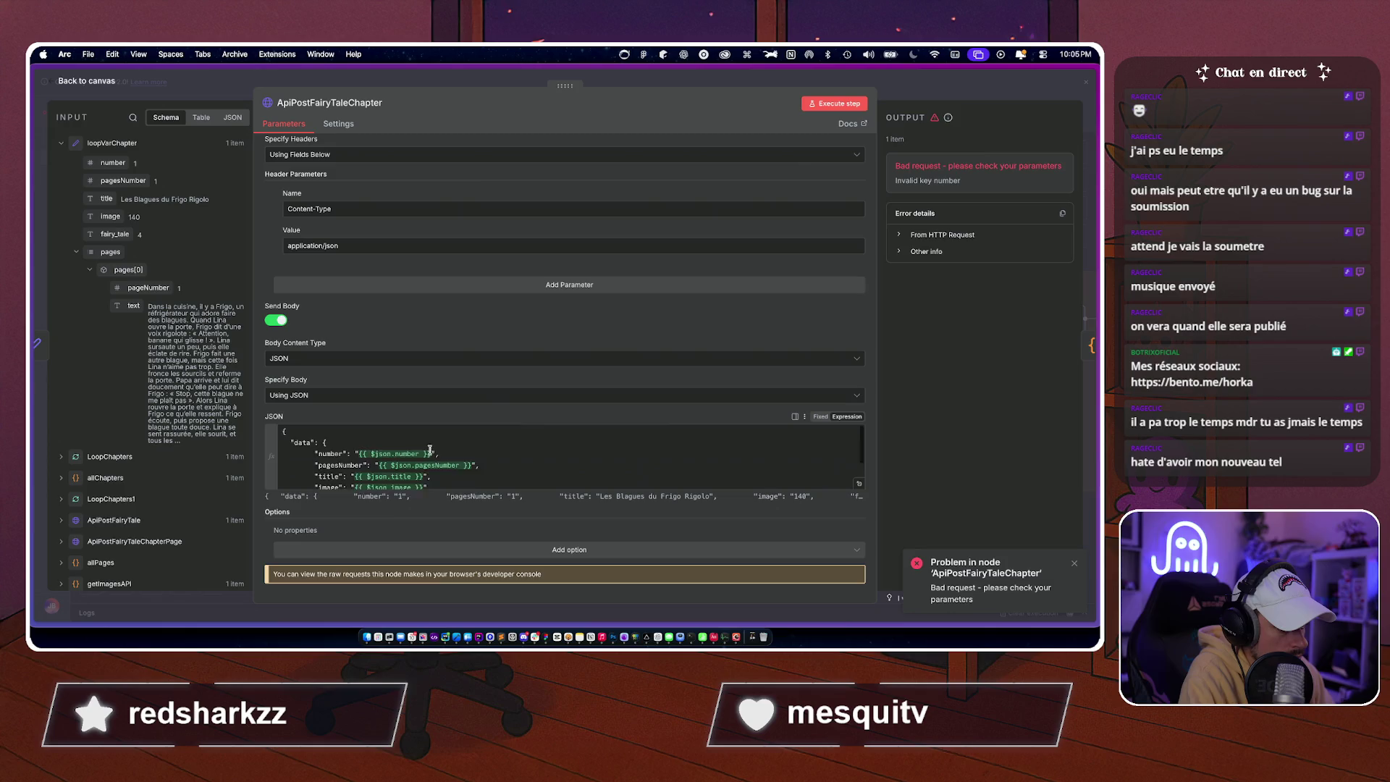
left_click(859, 484)
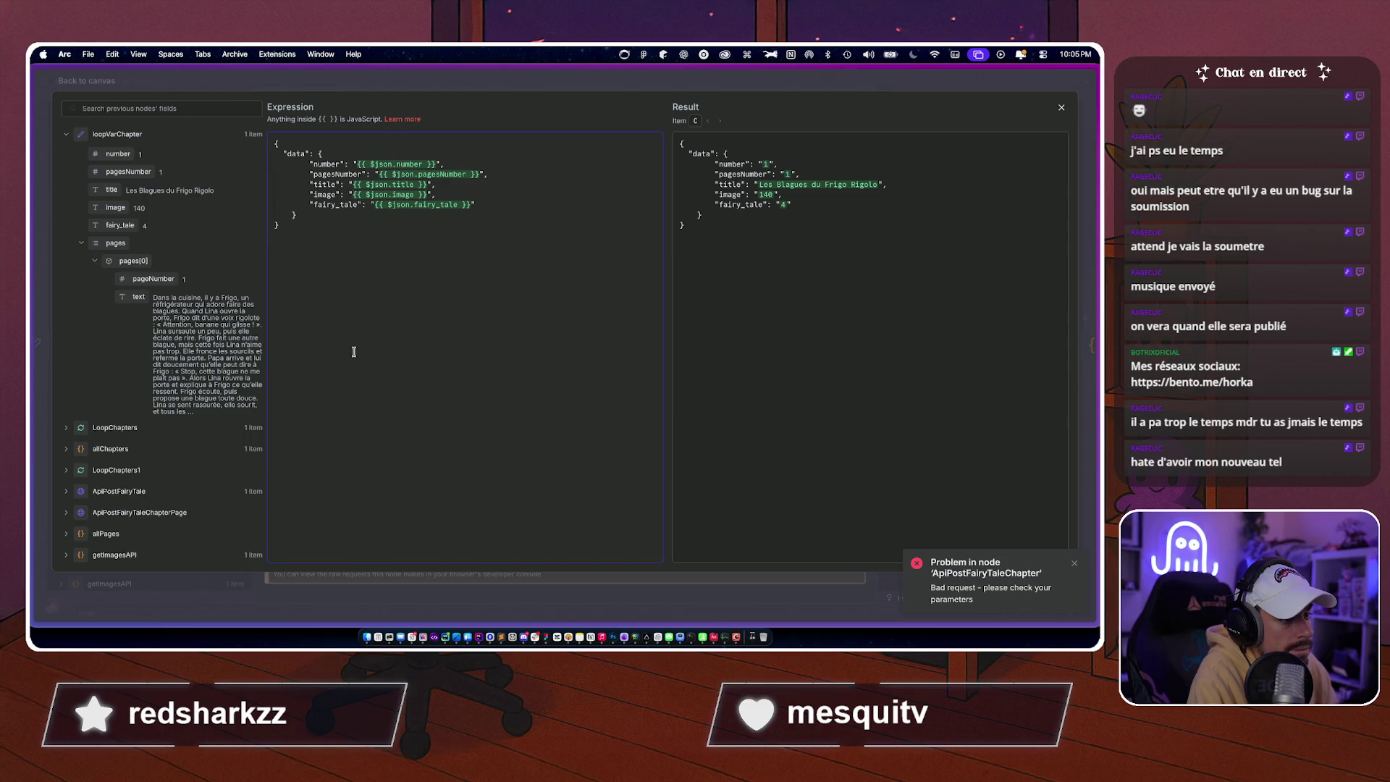
key("BackSpace")
key("End")
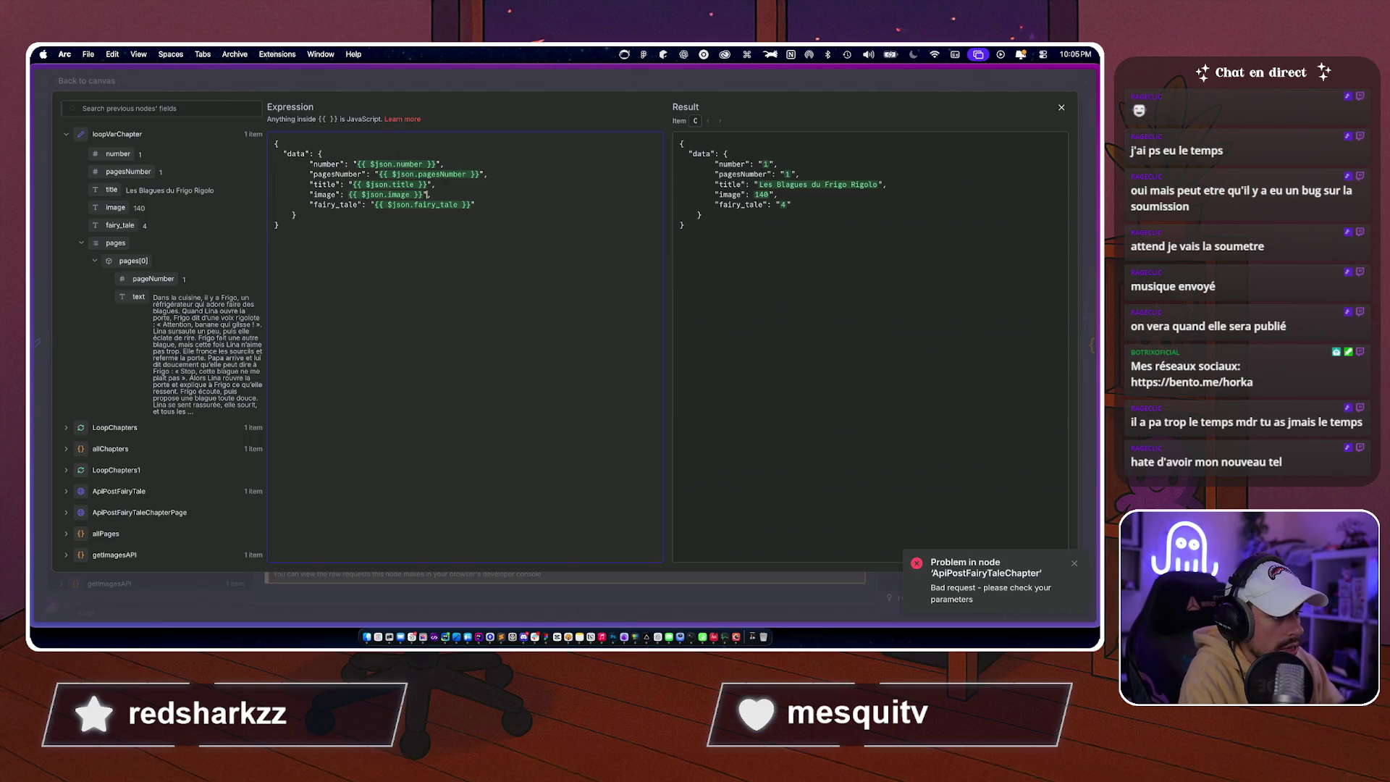
key("BackSpace")
key("Down")
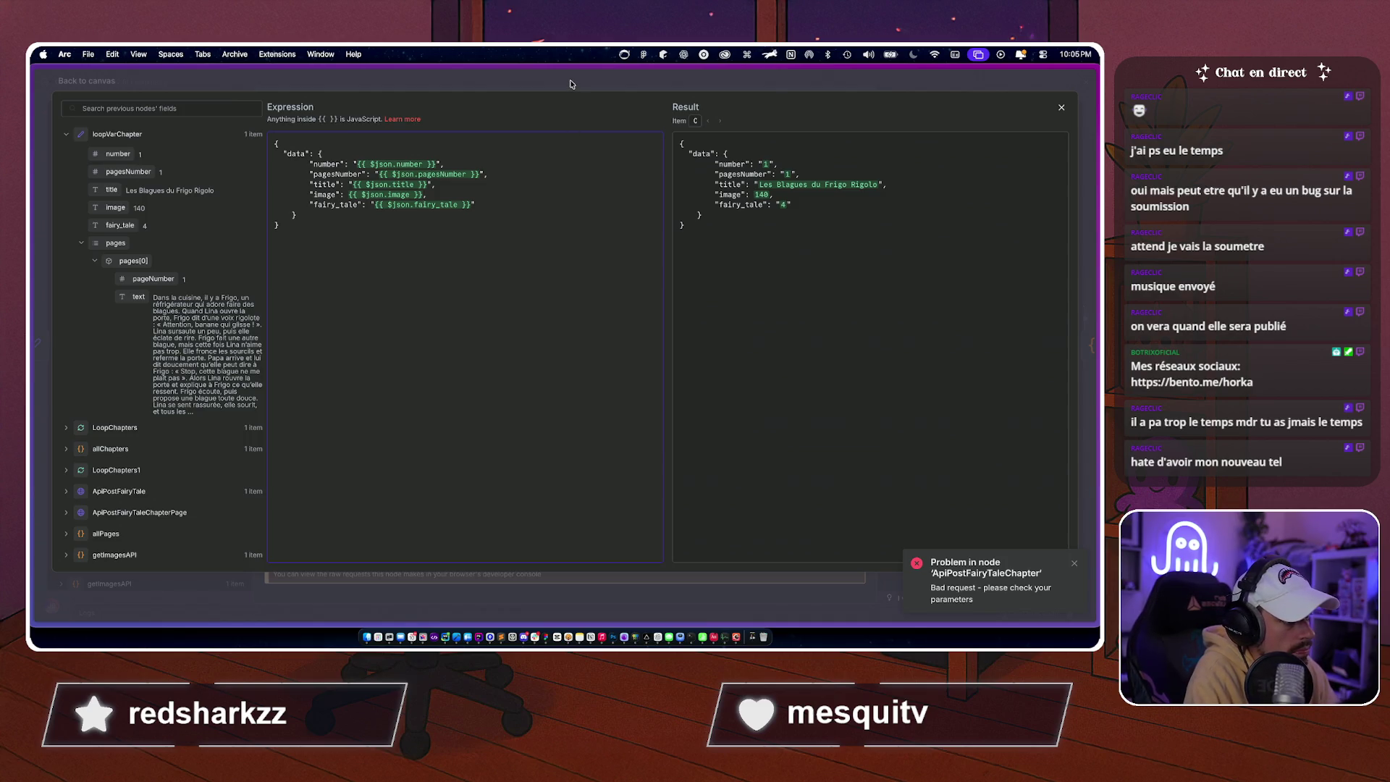
left_click(571, 84)
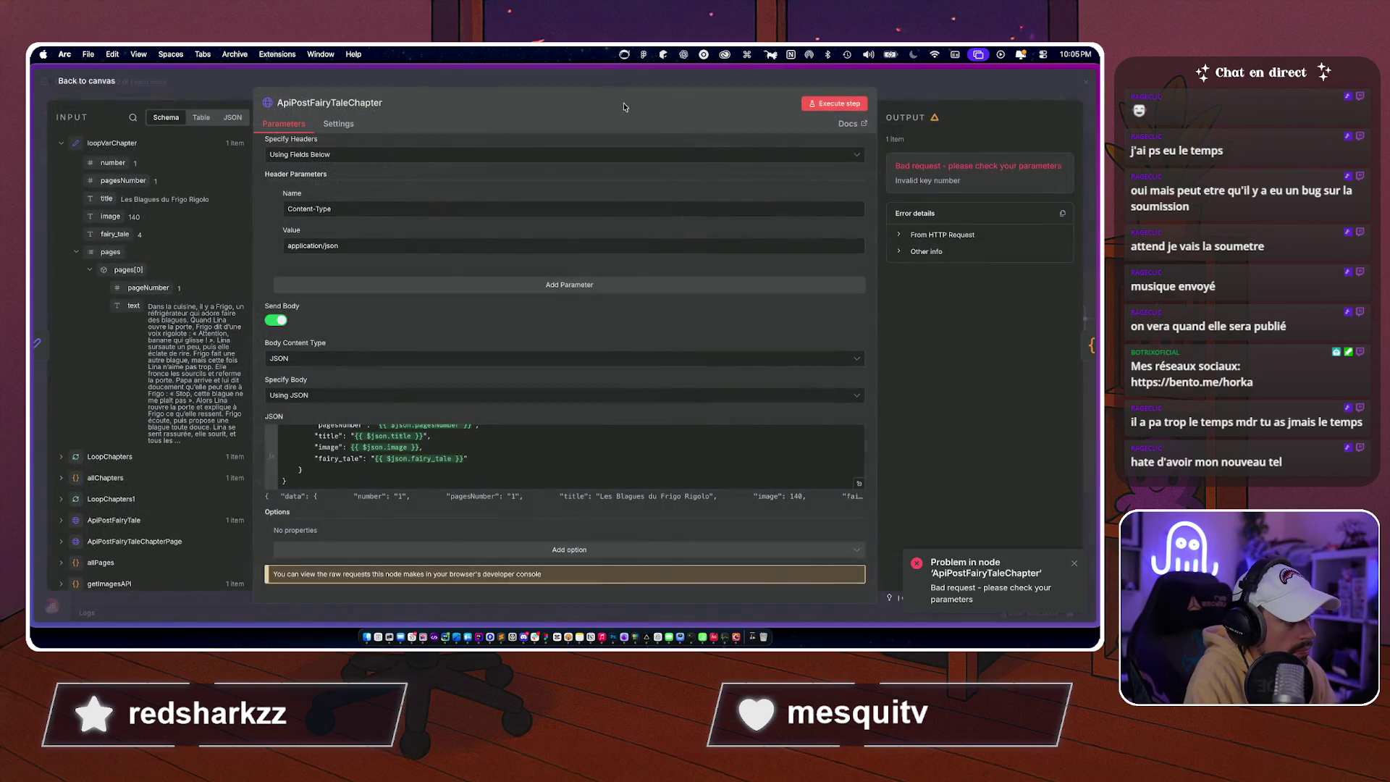
left_click(830, 102)
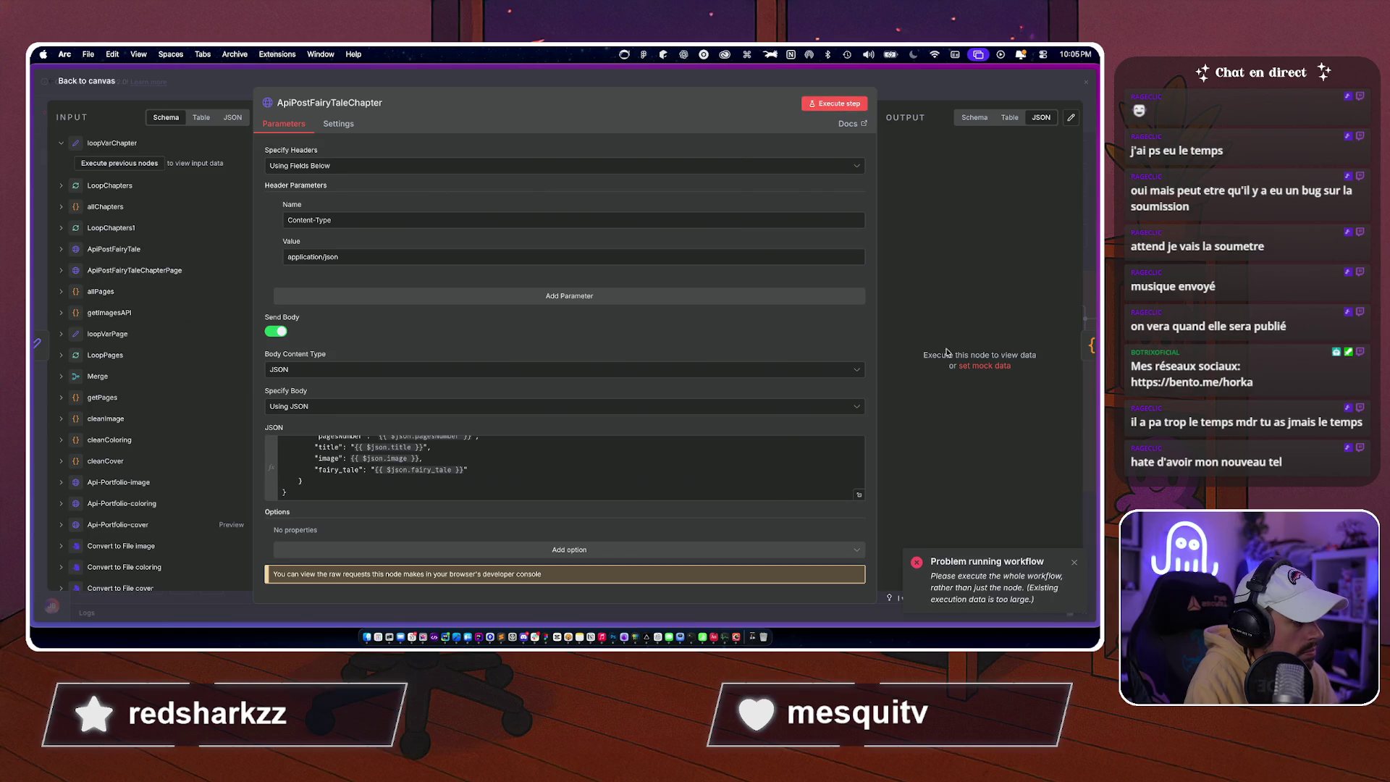
Maximize the canvas, execute the entire workflow, and pan to the failing ApiPostFairyTaleChapter node.
key("Escape")
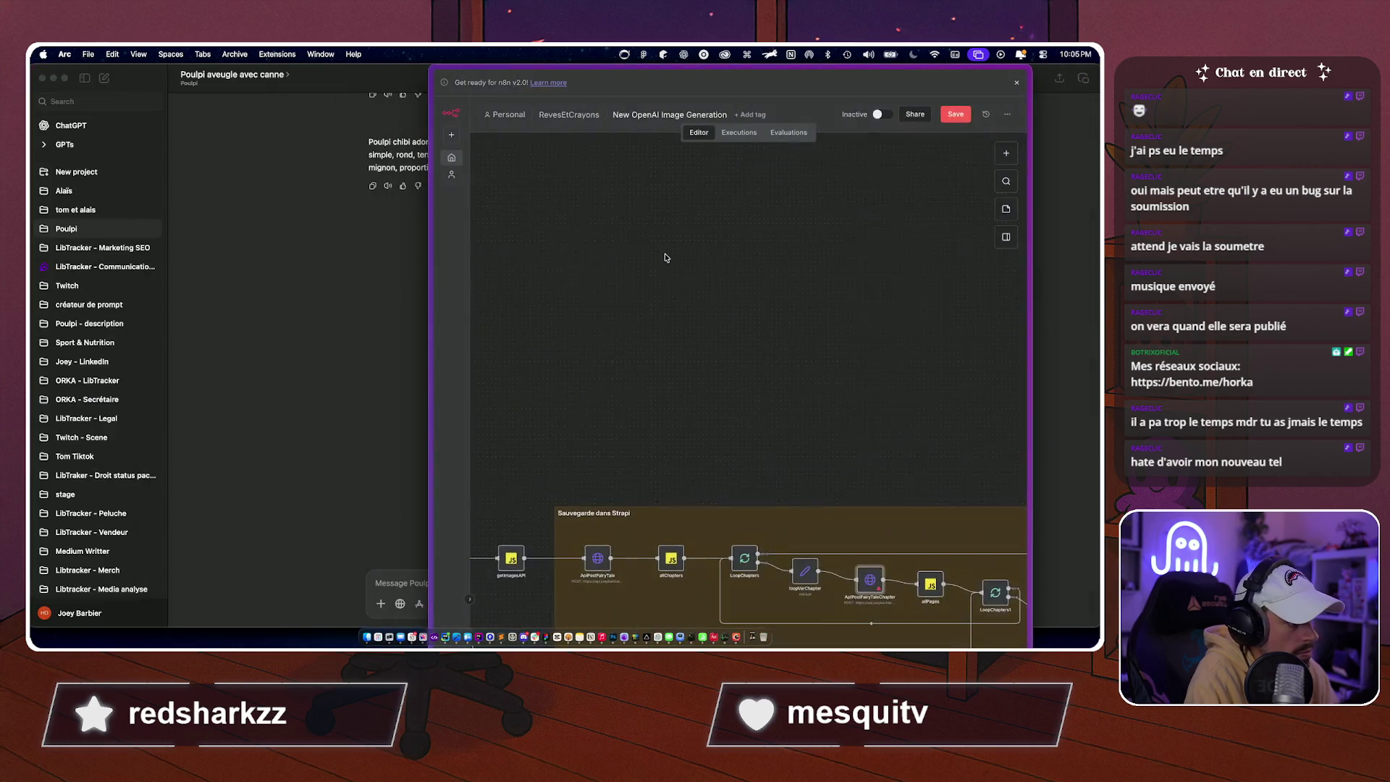
key("super+o")
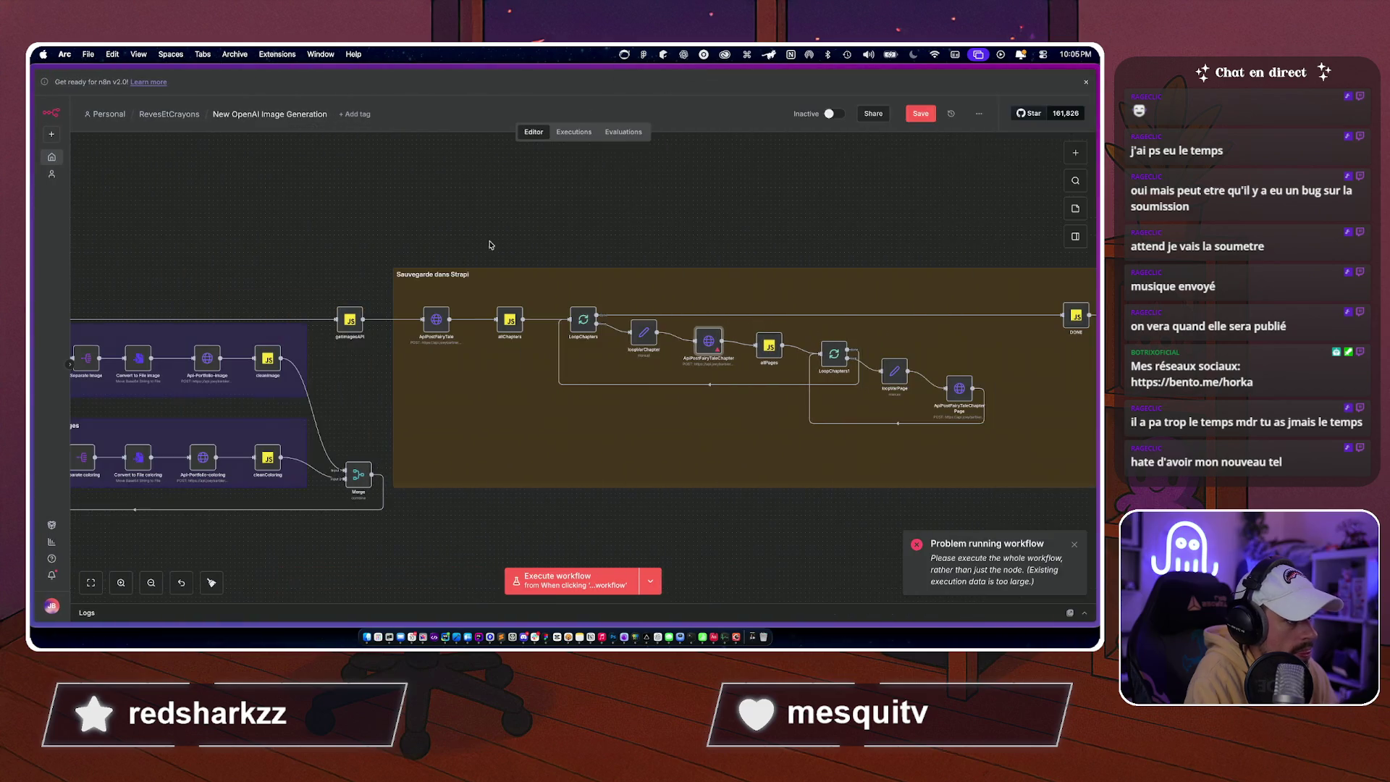
scroll(464, 263, "down", 3, "ctrl")
scroll(478, 271, "left", 10)
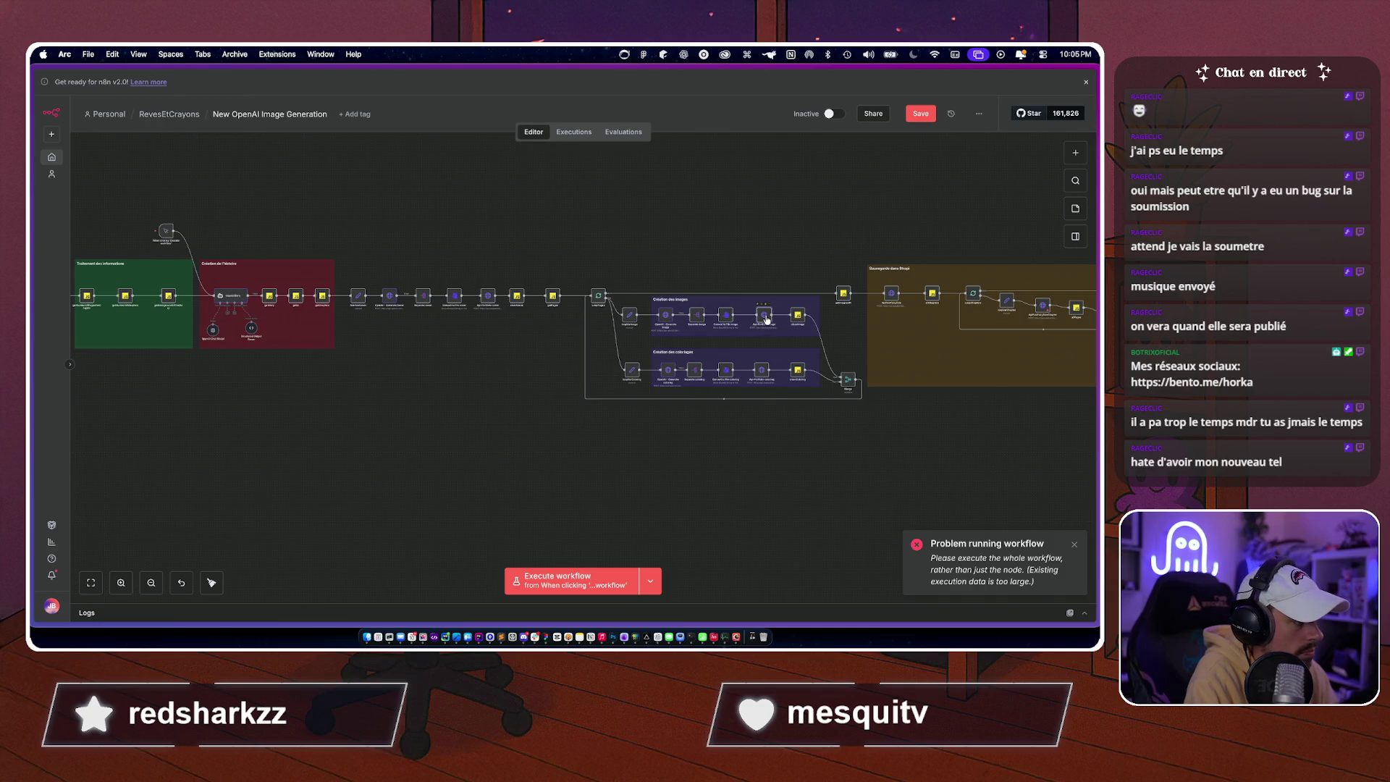
left_click(144, 236)
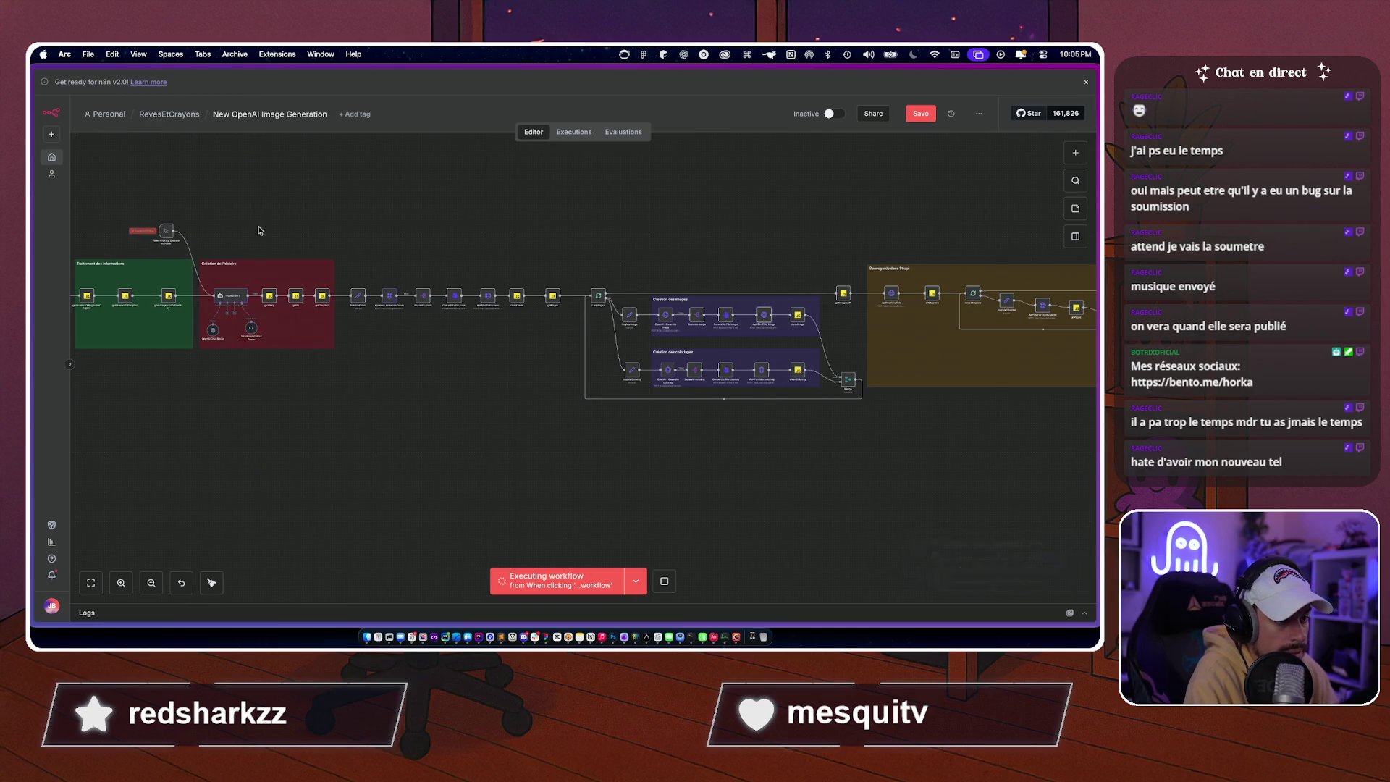
scroll(469, 375, "up", 1, "ctrl")
scroll(469, 375, "up", 2, "ctrl")
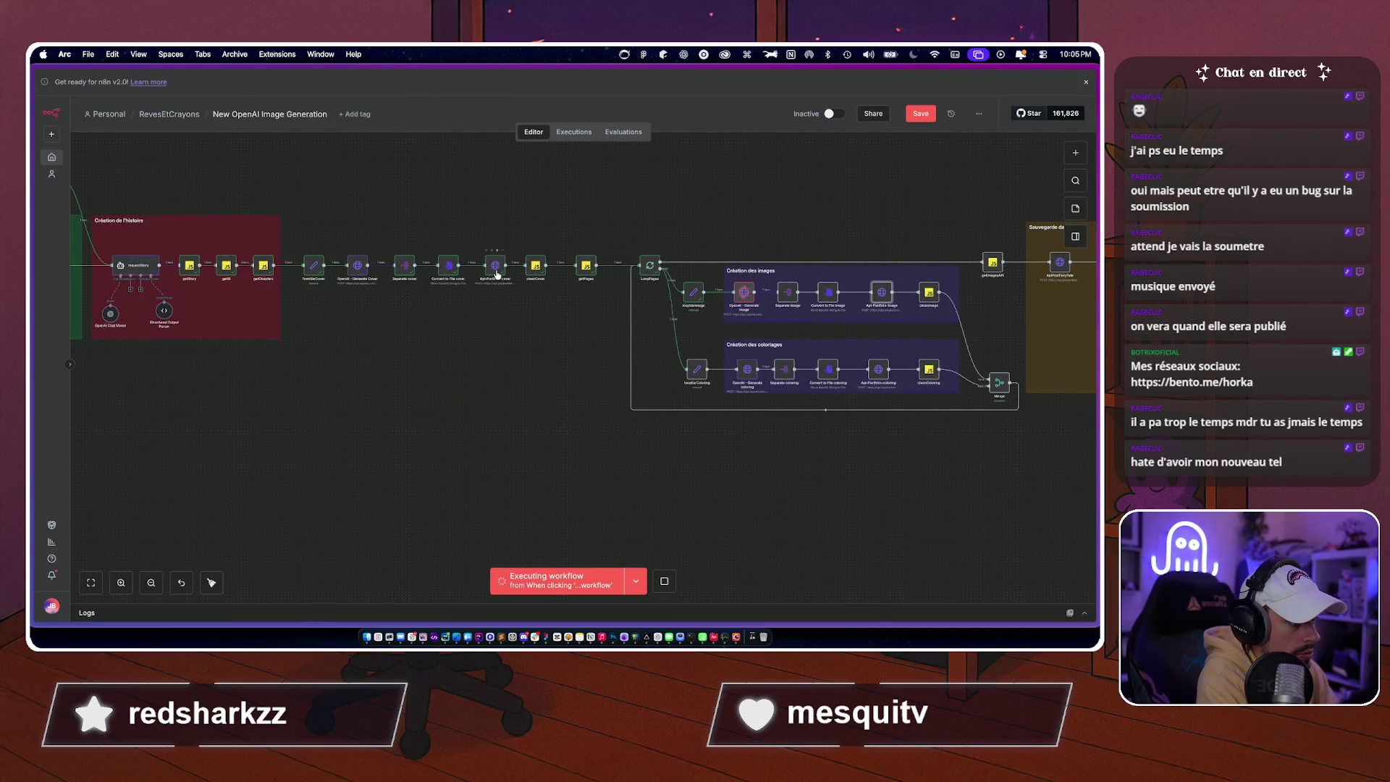
scroll(521, 296, "right", 5)
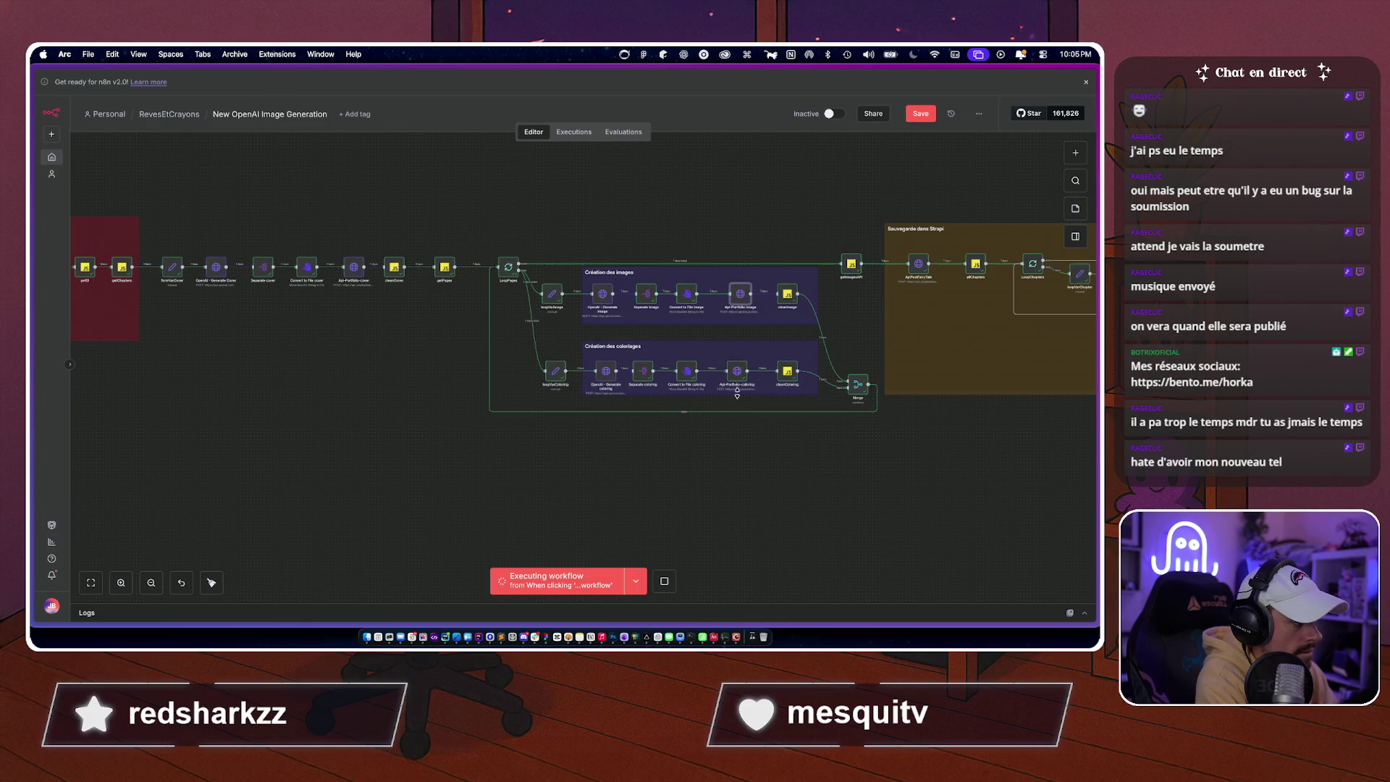
scroll(742, 471, "right", 4)
scroll(742, 471, "right", 7)
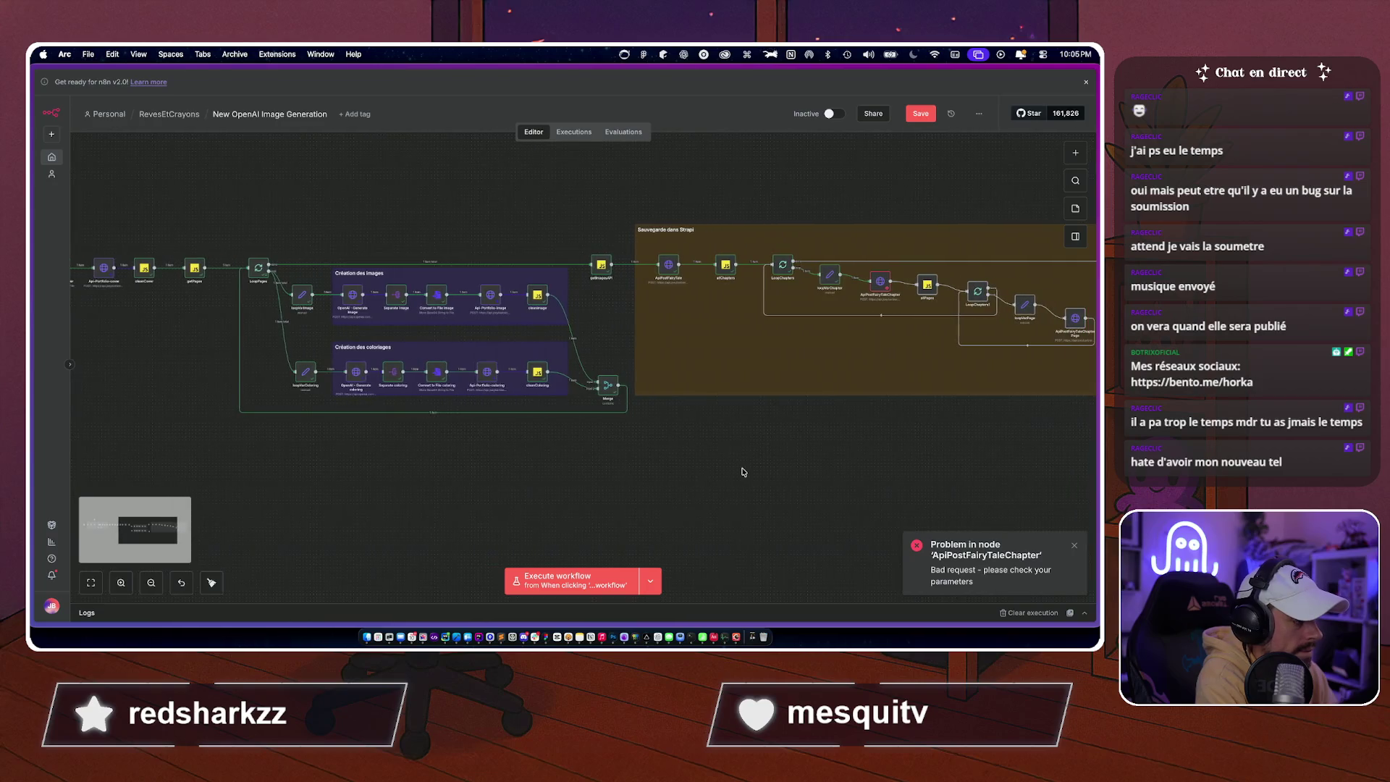
scroll(742, 471, "right", 1)
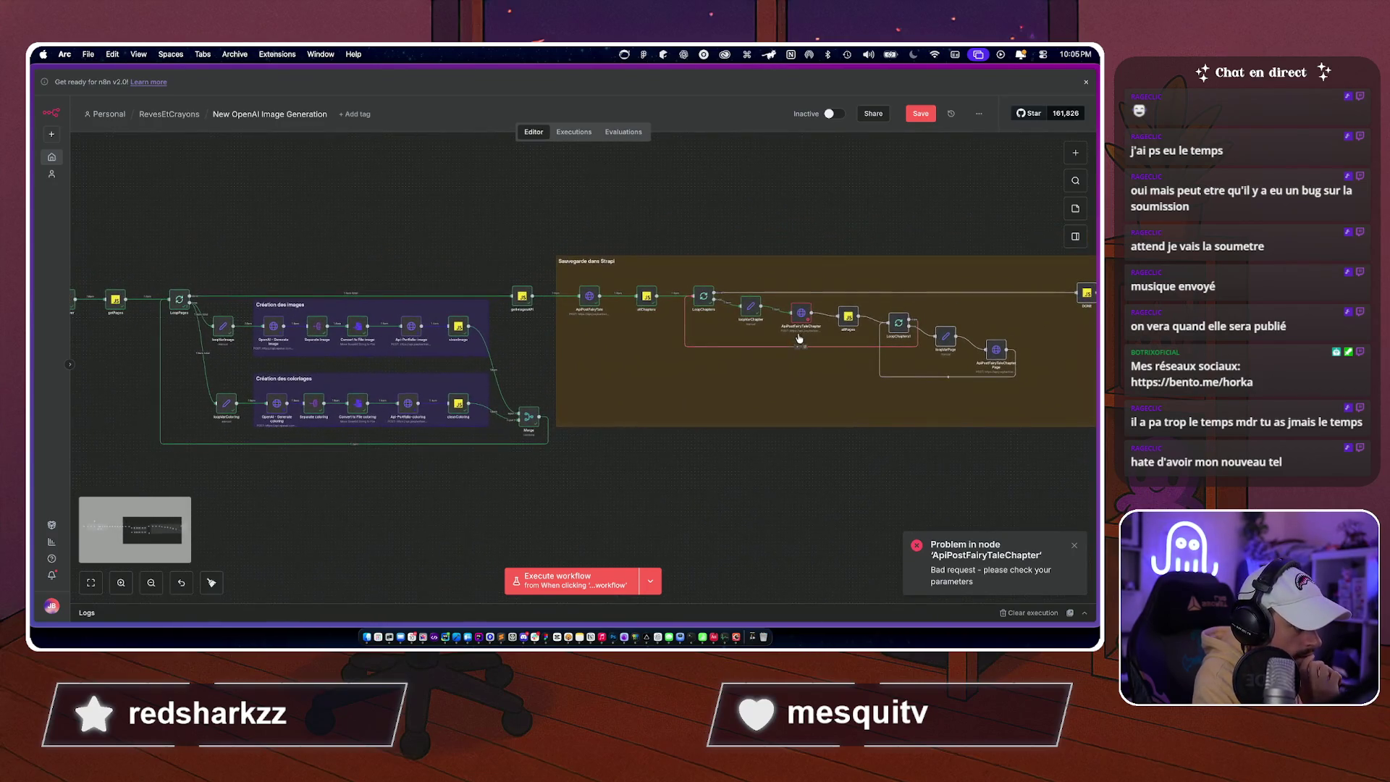
Open ApiPostFairyTaleChapter and review its Invalid key number error and the image key in the body.
double_click(801, 311)
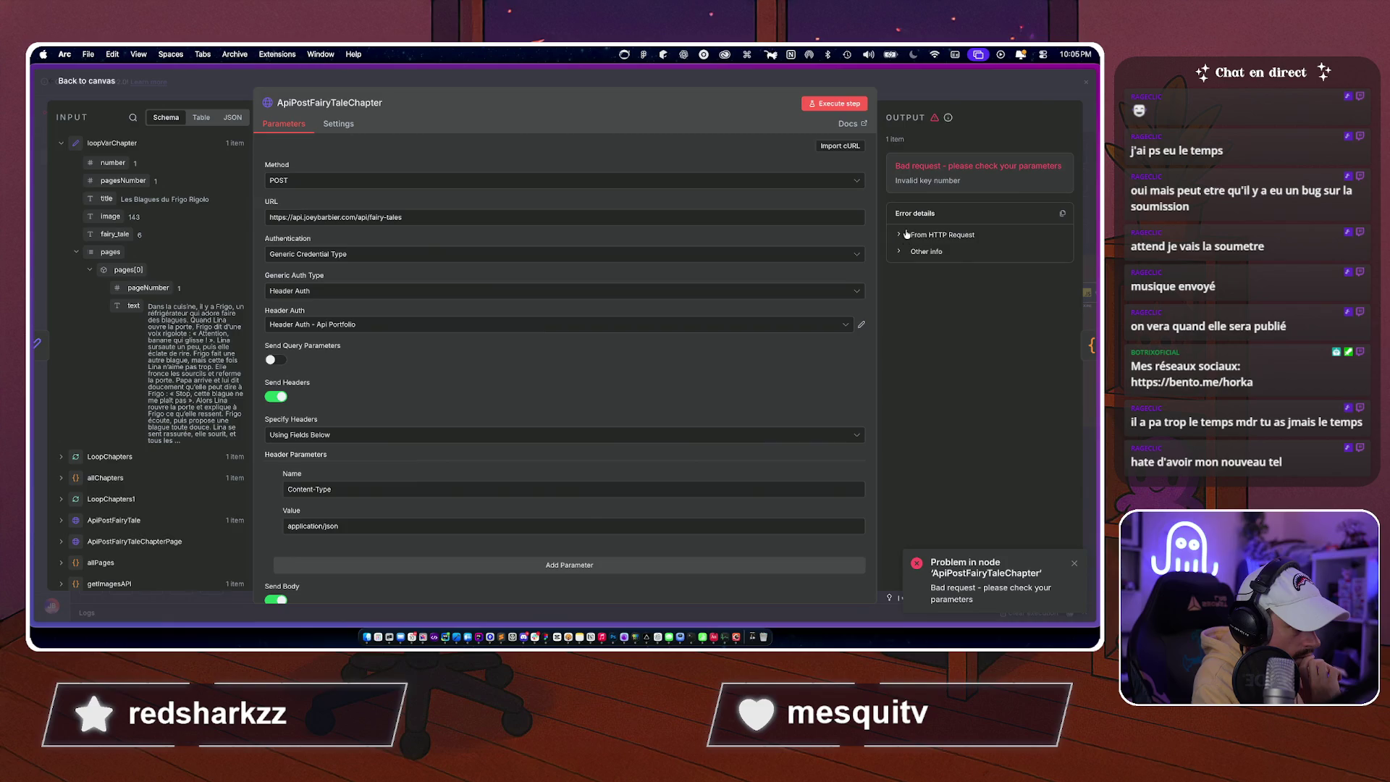
scroll(953, 361, "down", 5)
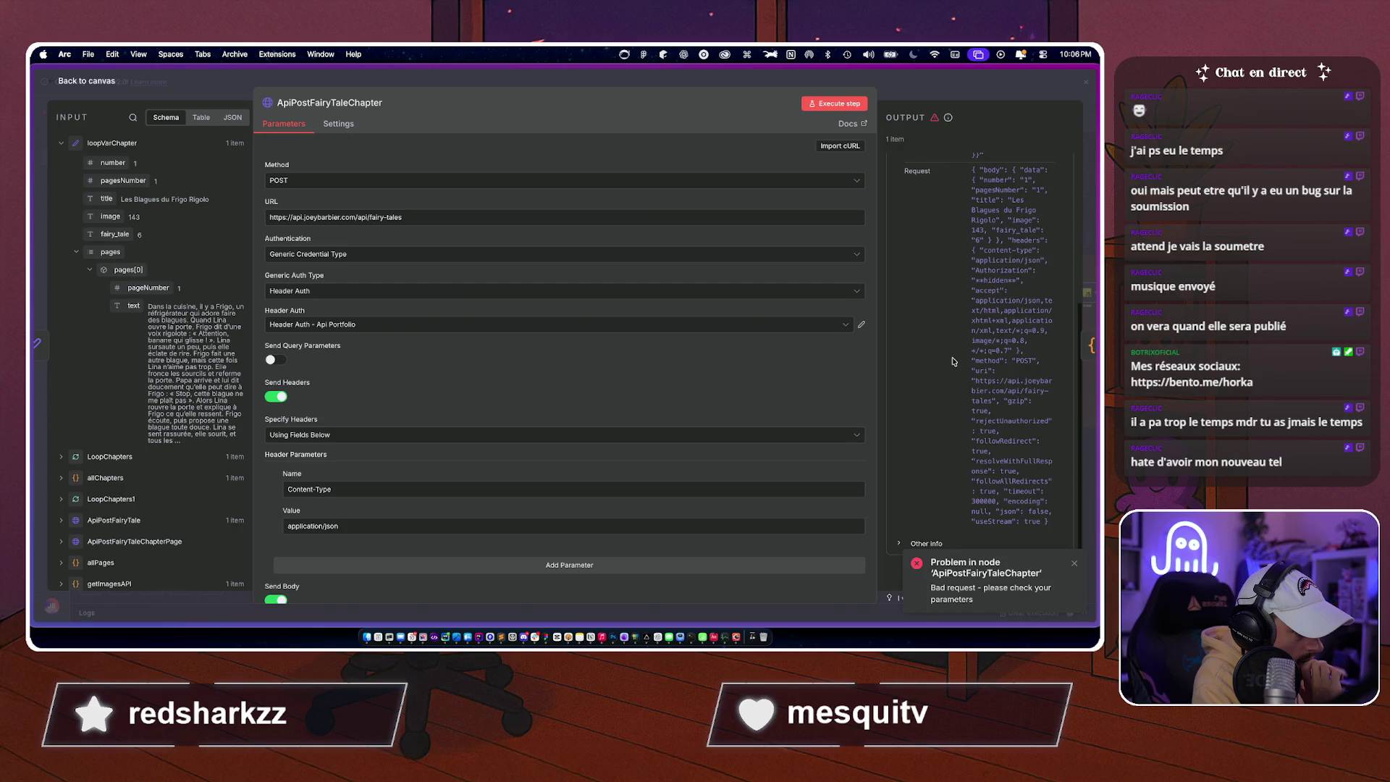
scroll(1004, 258, "up", 10)
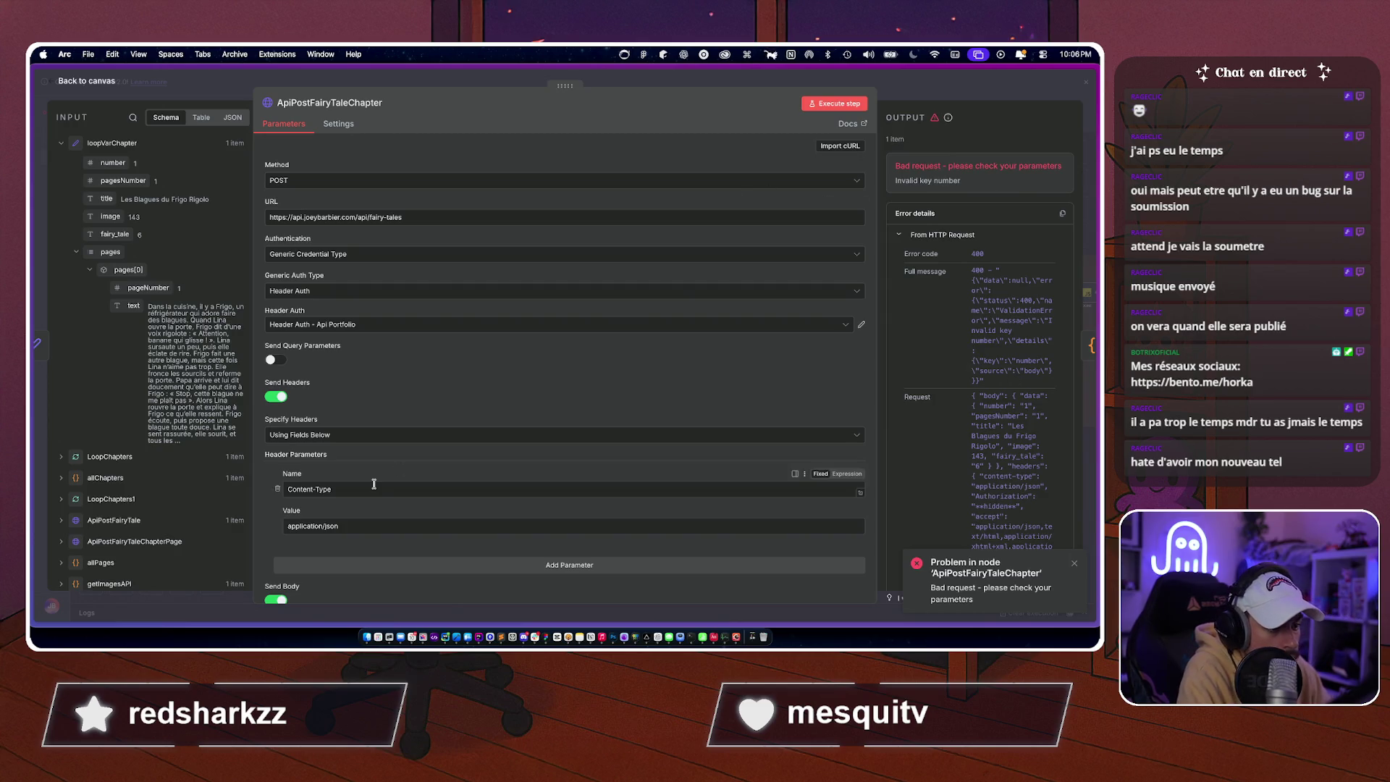
scroll(374, 474, "down", 5)
scroll(374, 469, "down", 2)
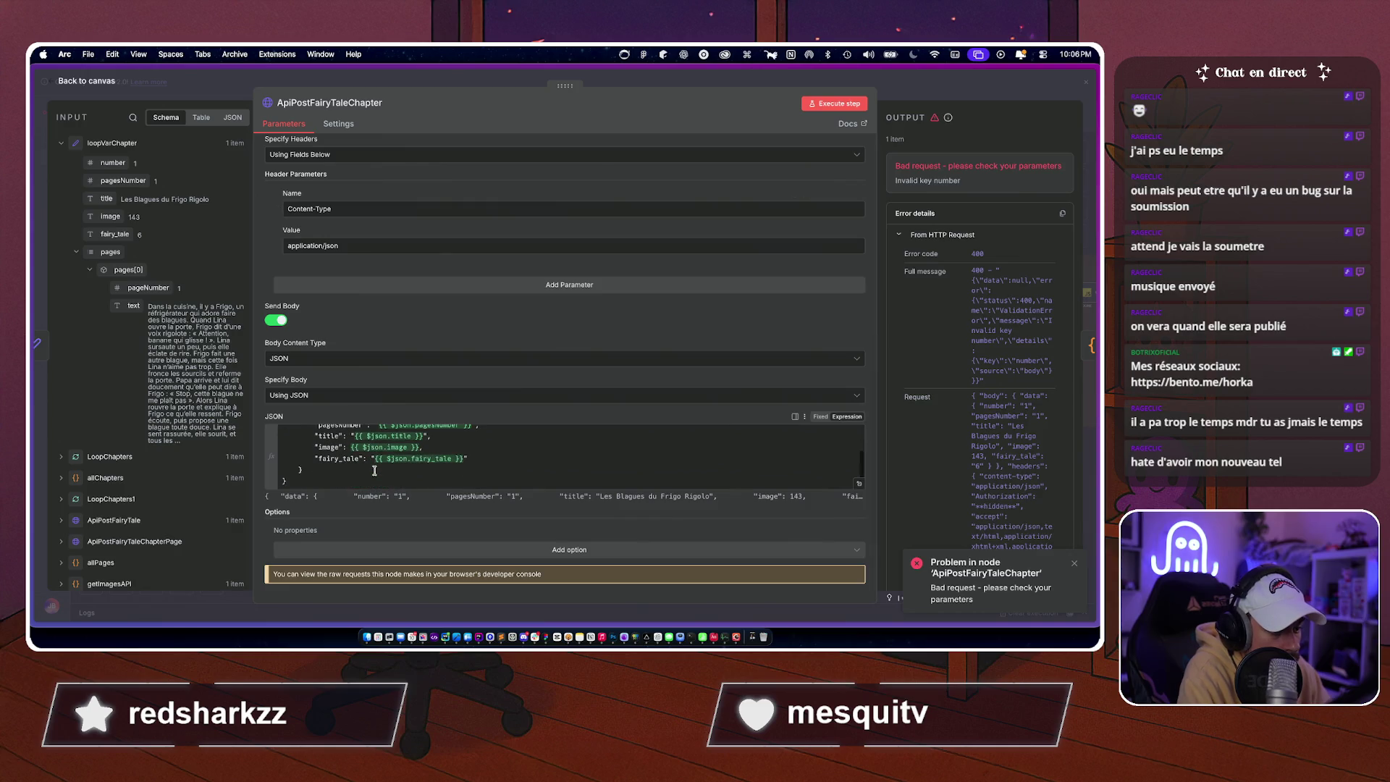
double_click(328, 447)
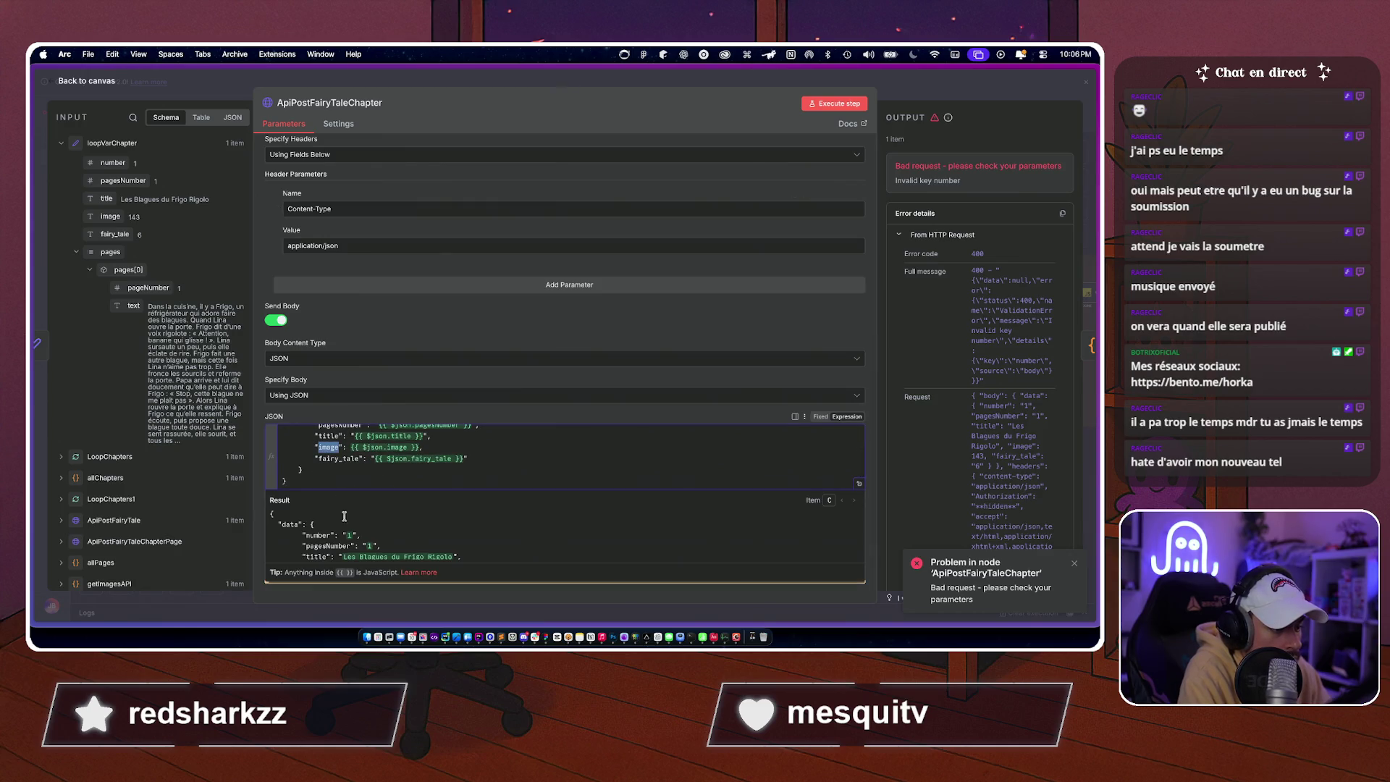
scroll(345, 516, "down", 2)
scroll(319, 523, "up", 1)
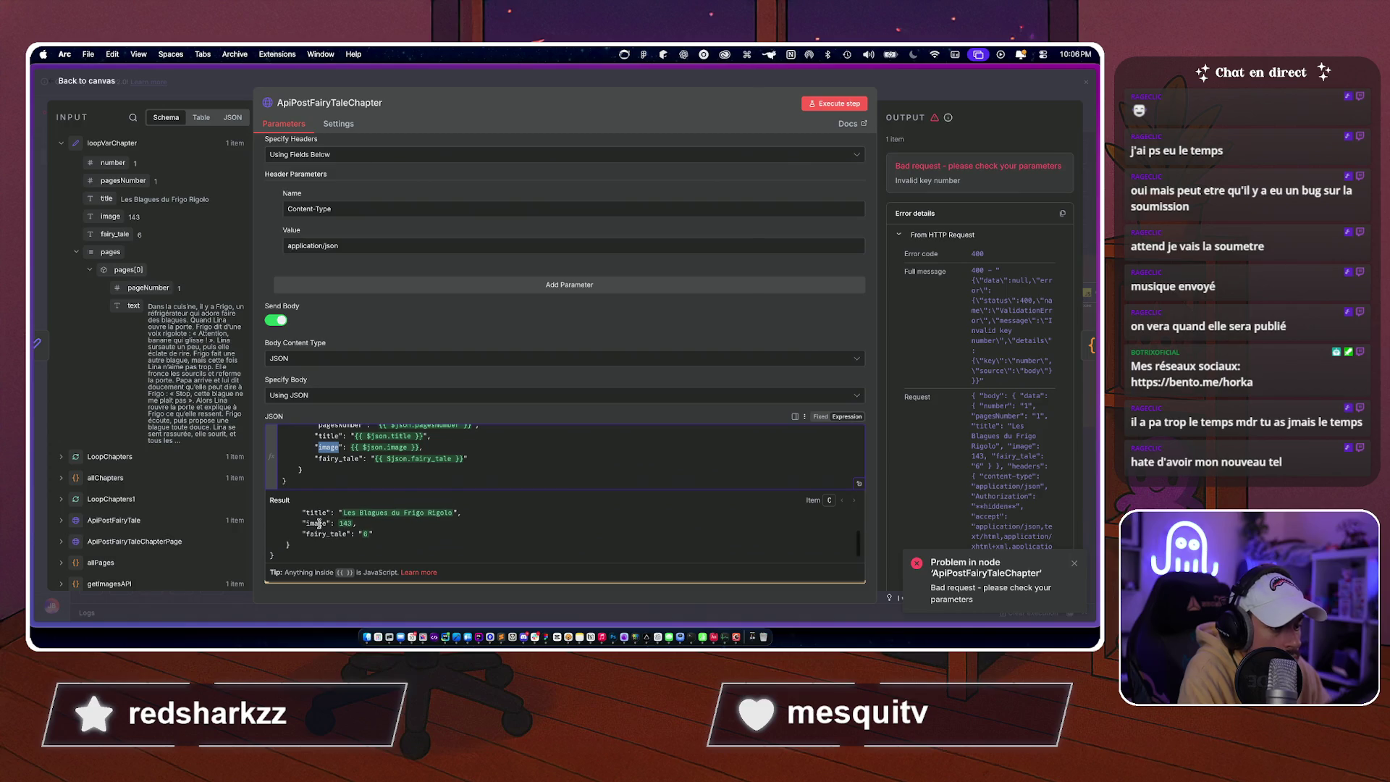
Rewrite image as "image": { "id": {{ $json.image }} } and rerun the request step.
left_click(348, 447)
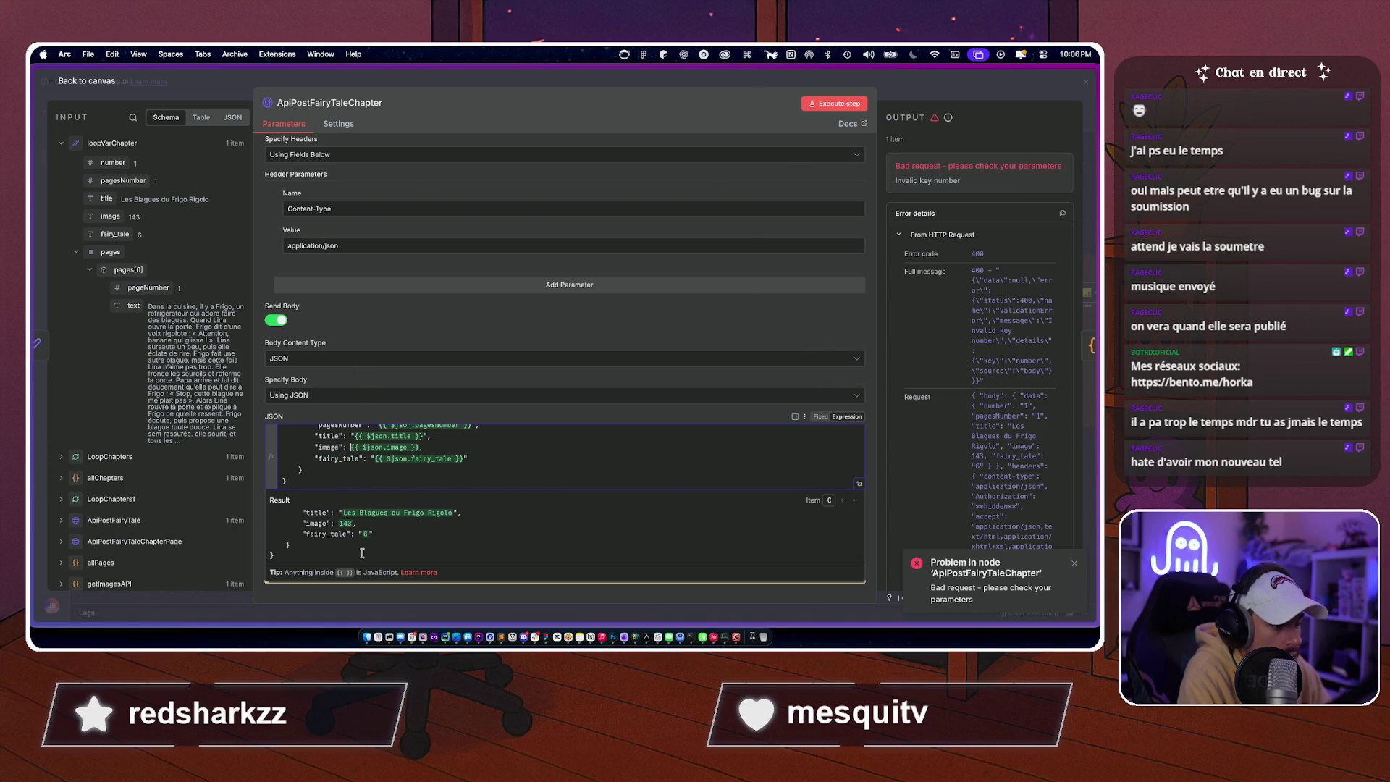
key("Return")
left_click(354, 458)
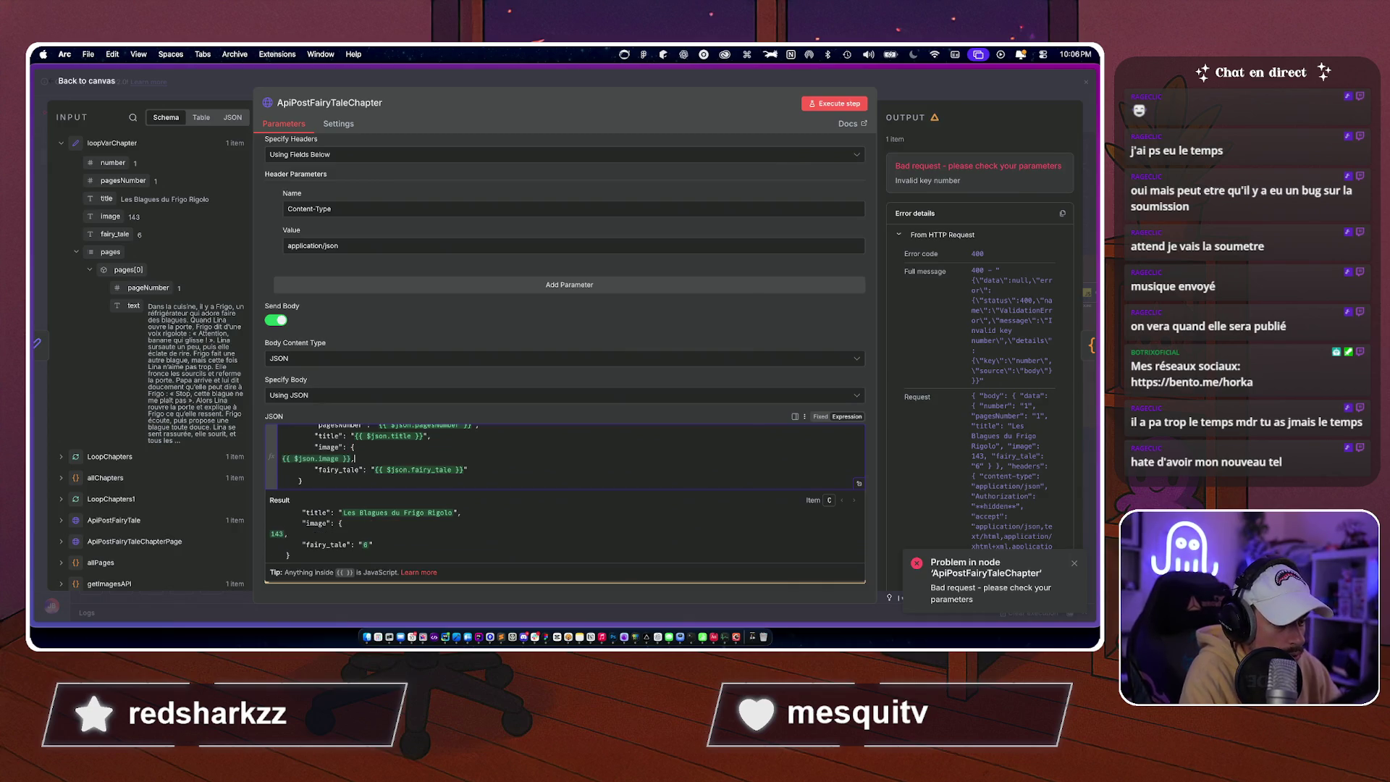
key("Return")
type("},")
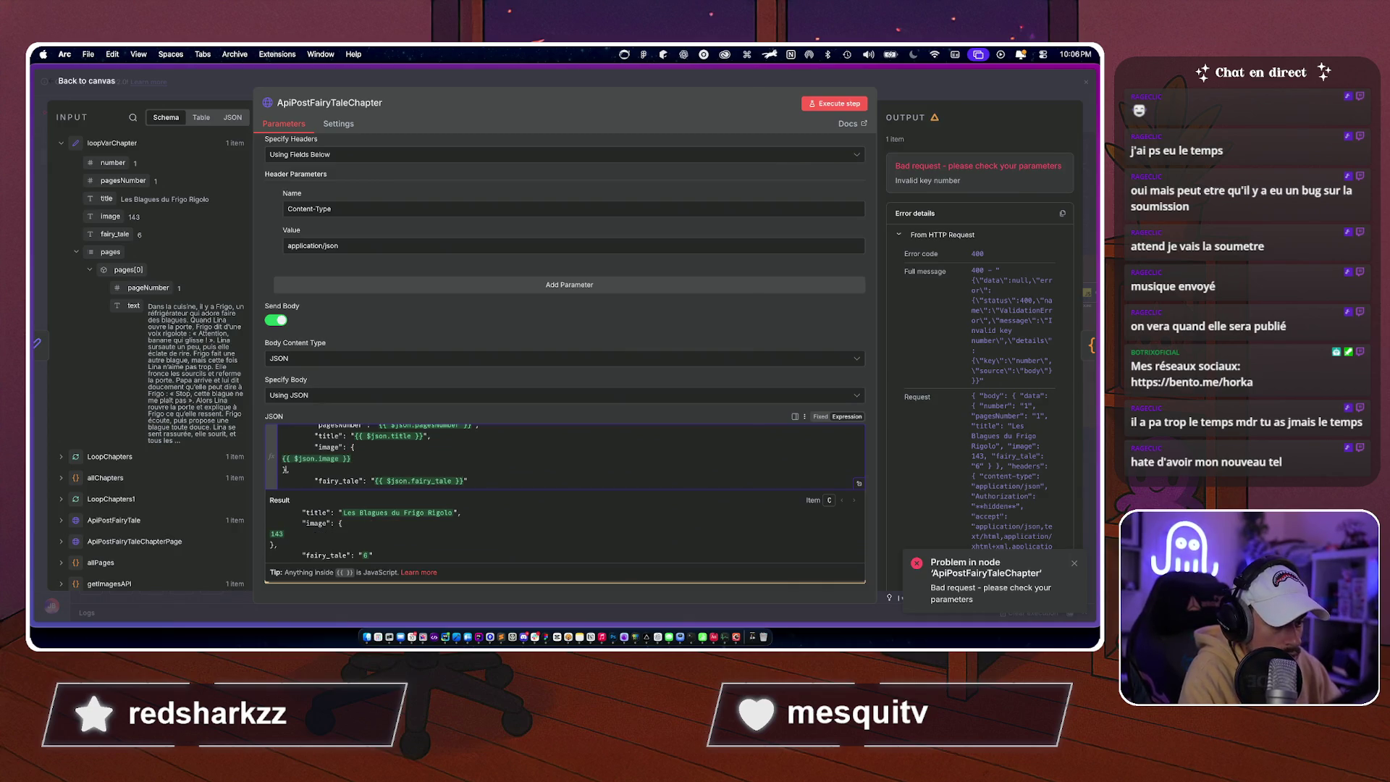
key("Tab")
key("Tab")
key("Tab")
key("Tab")
key("Tab")
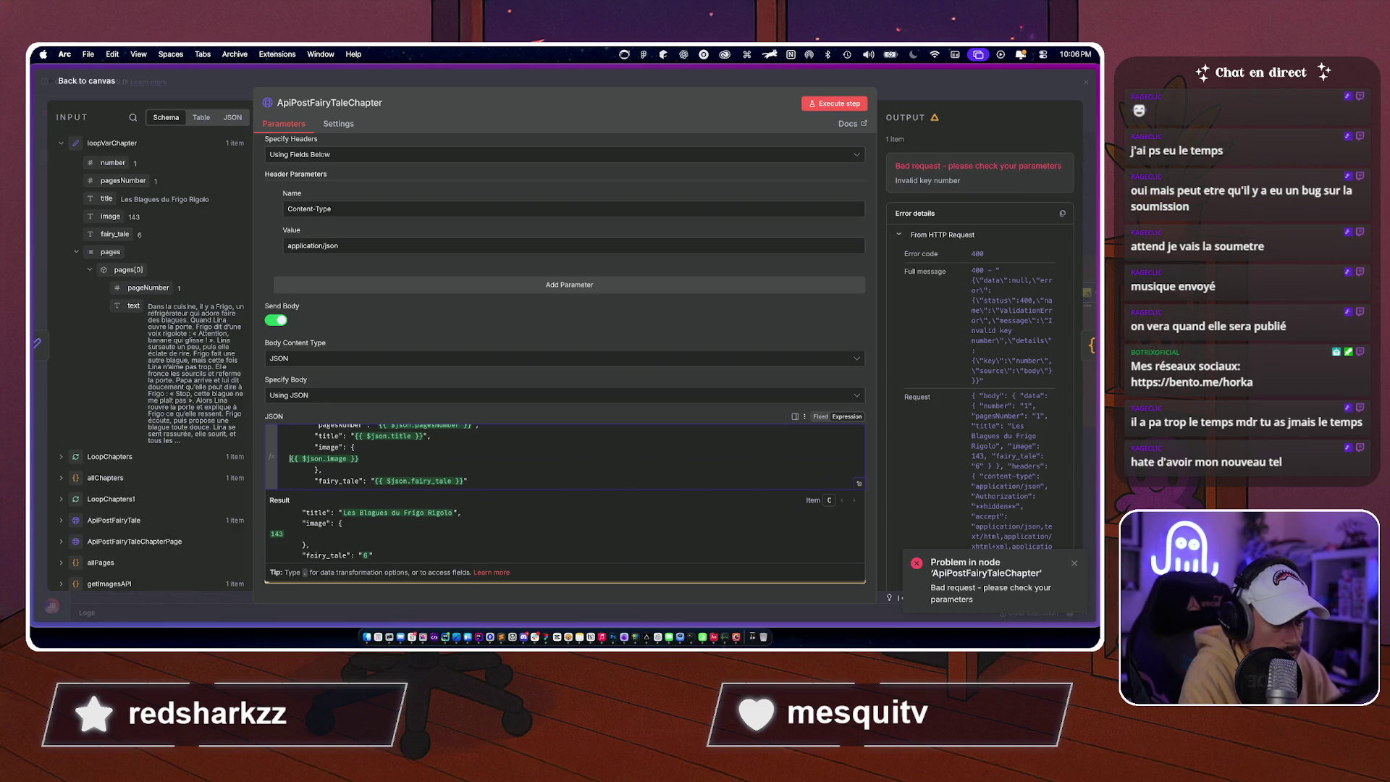
type("\"")
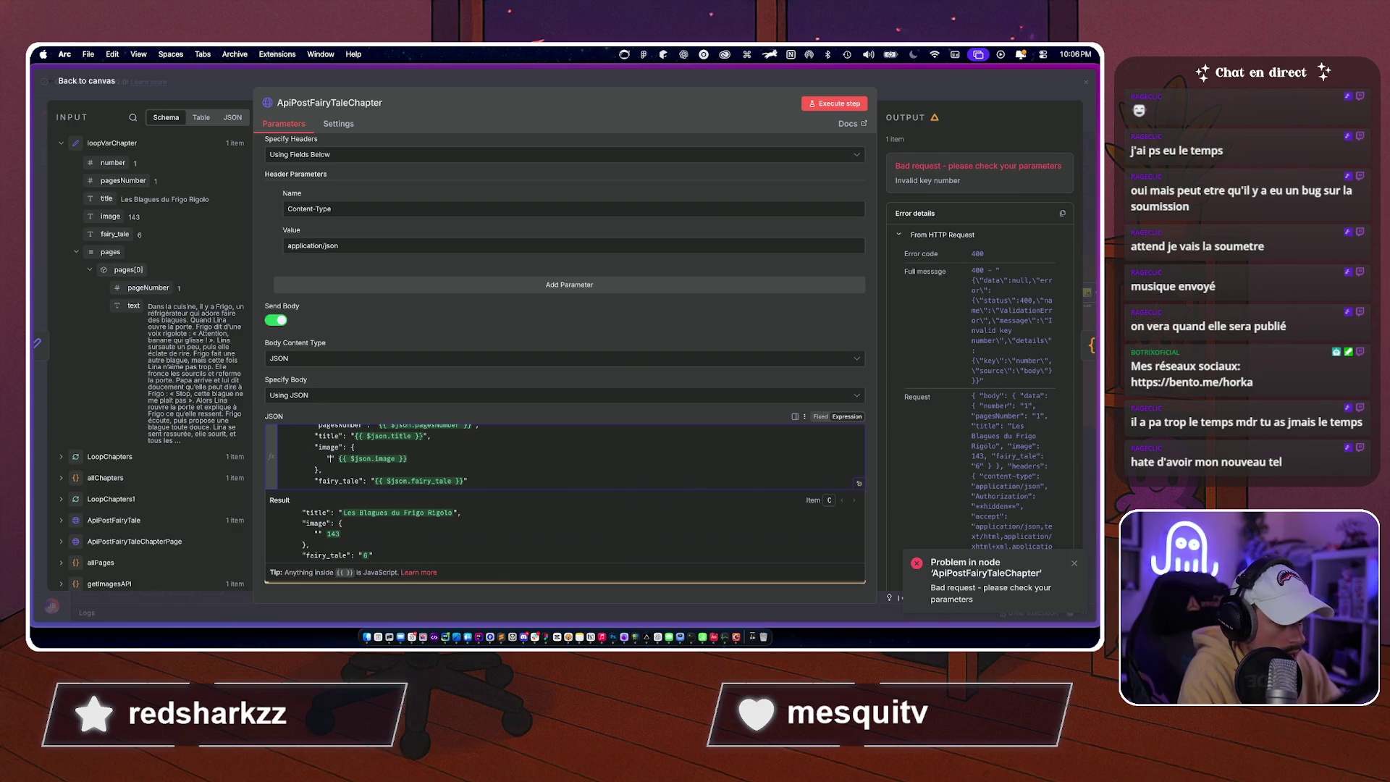
type("id\":")
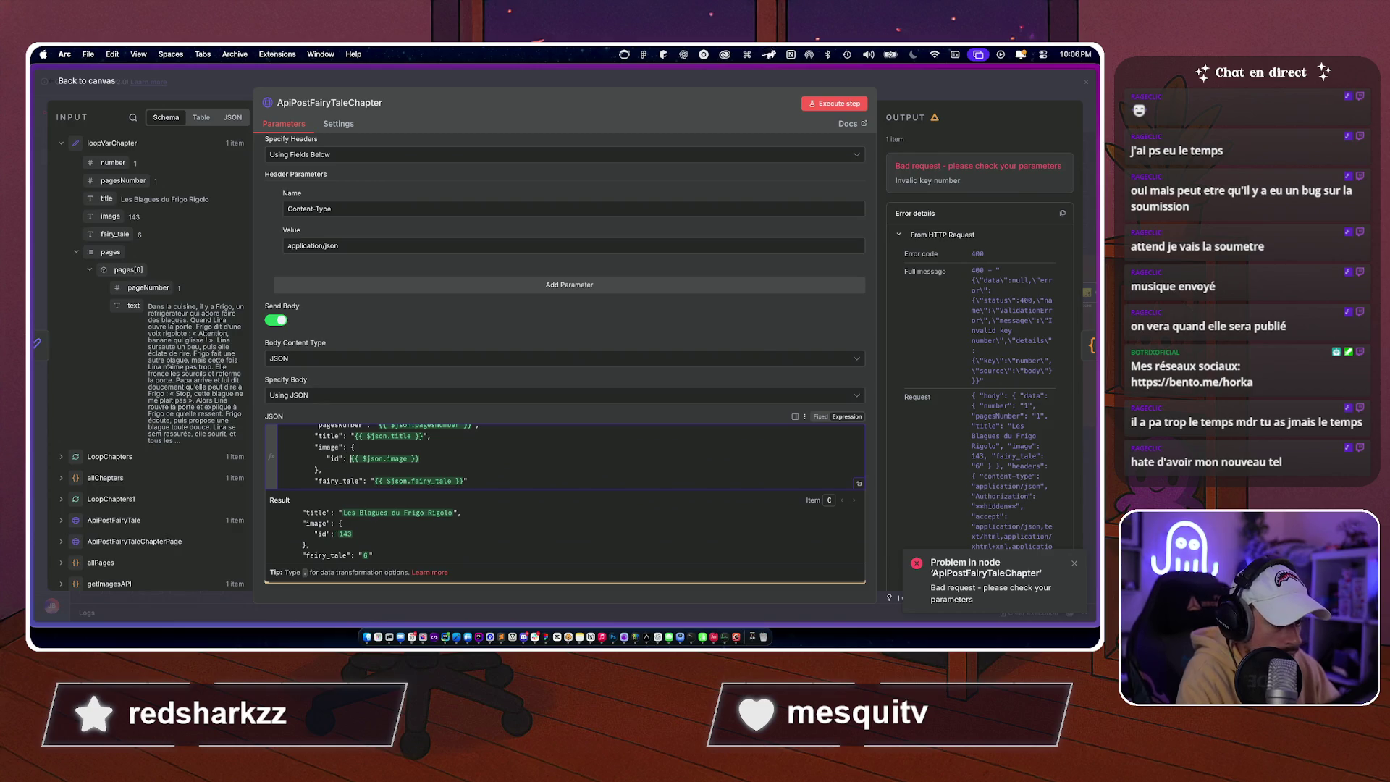
left_click(848, 105)
left_click(849, 105)
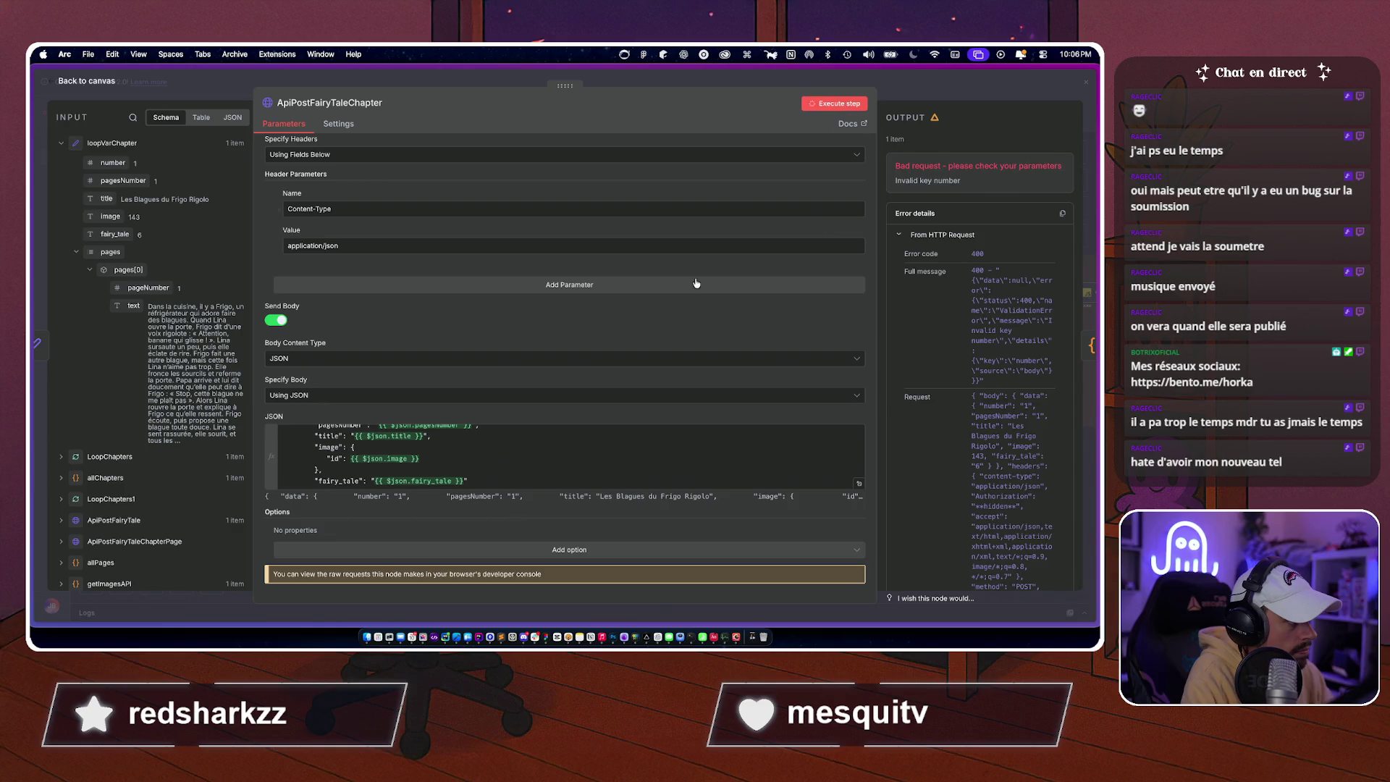
Leave the node details and scroll the canvas to show the 'Sauvegarde dans Strapi' group.
key("Escape")
scroll(570, 352, "left", 10)
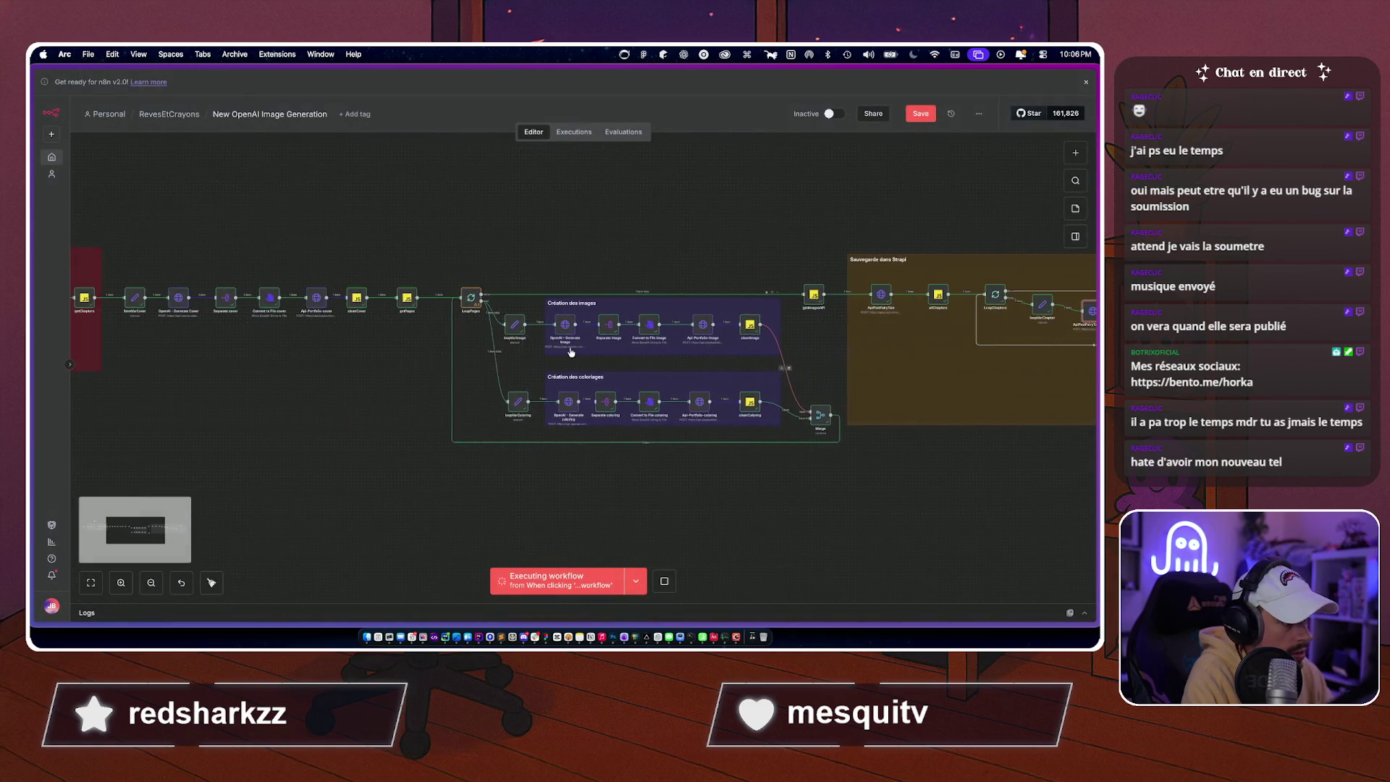
scroll(242, 318, "left", 3)
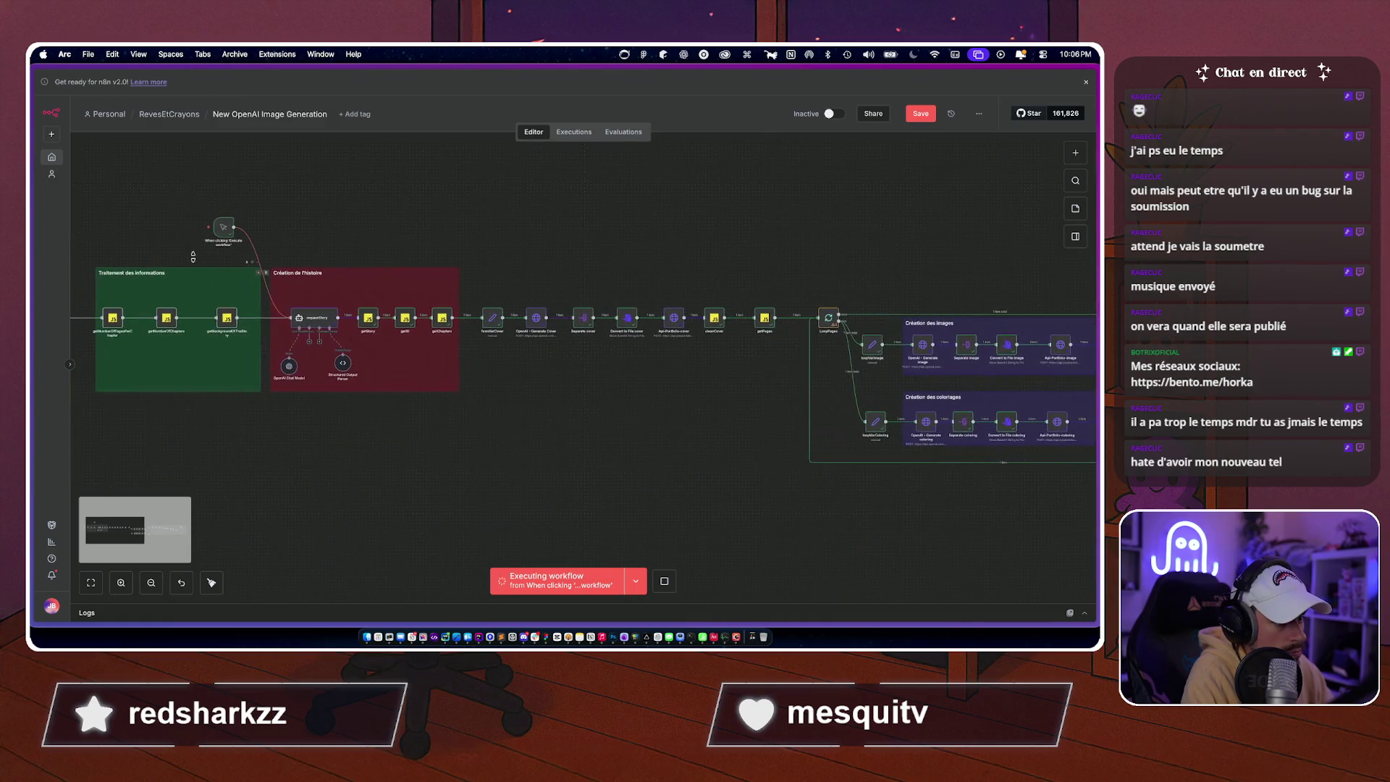
scroll(458, 223, "right", 11)
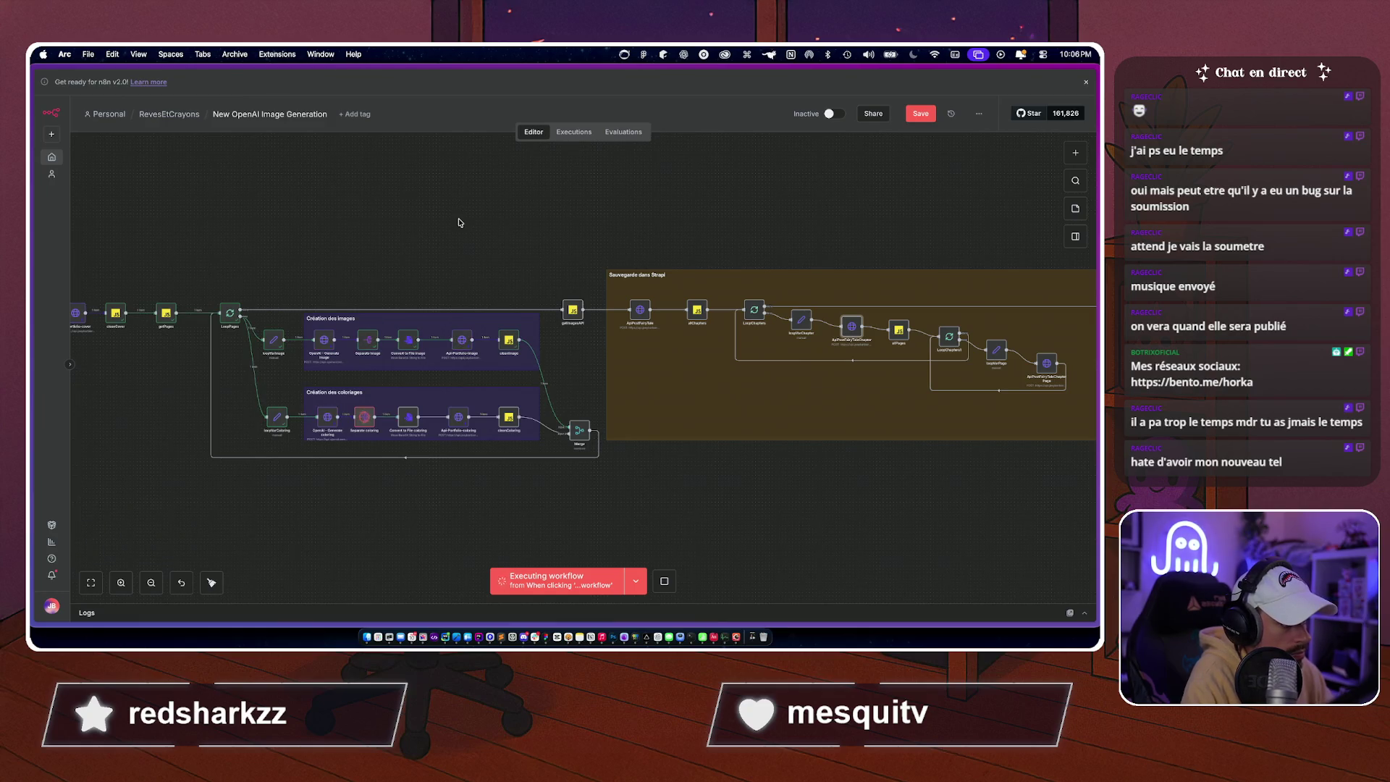
scroll(458, 222, "right", 2)
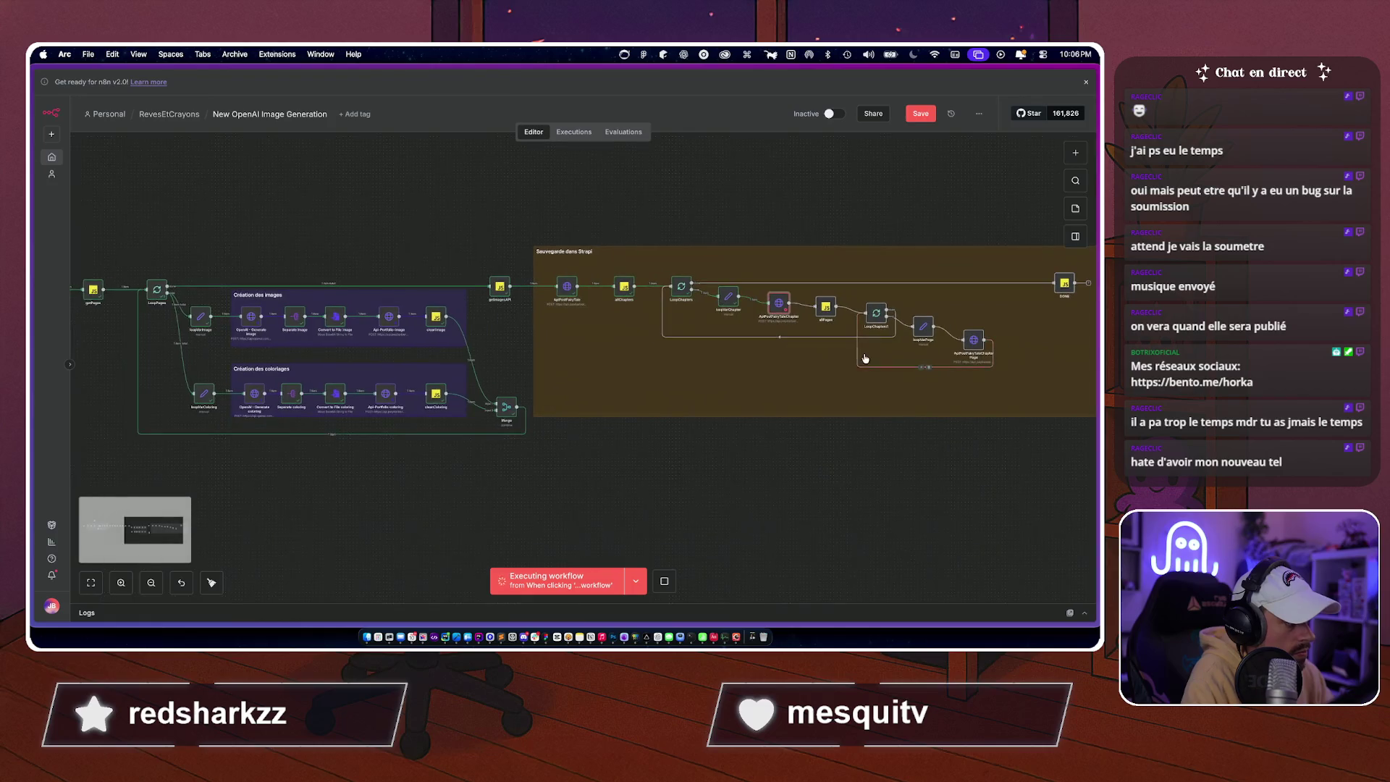
Search Google for 'strapi insert' from Arc's command bar.
key("super+t")
type("strapiu")
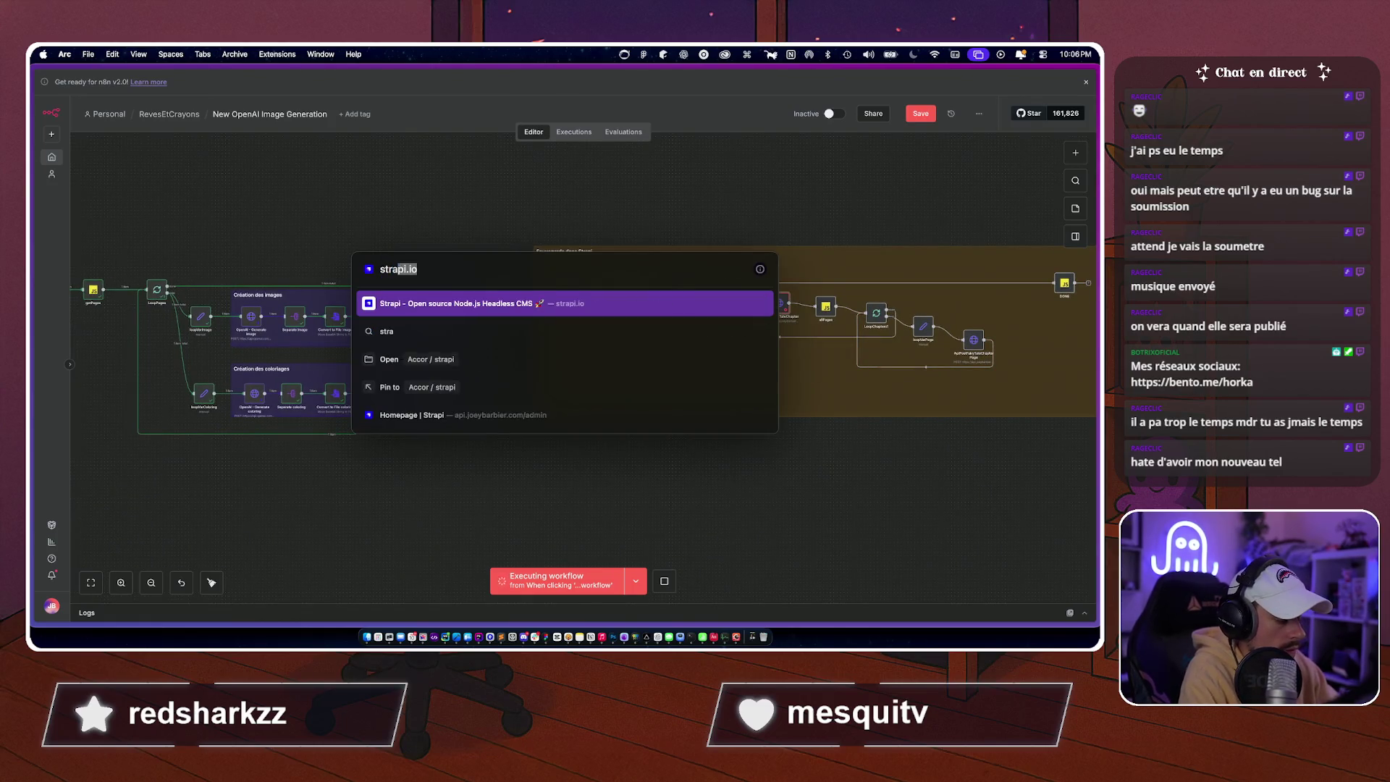
key("BackSpace")
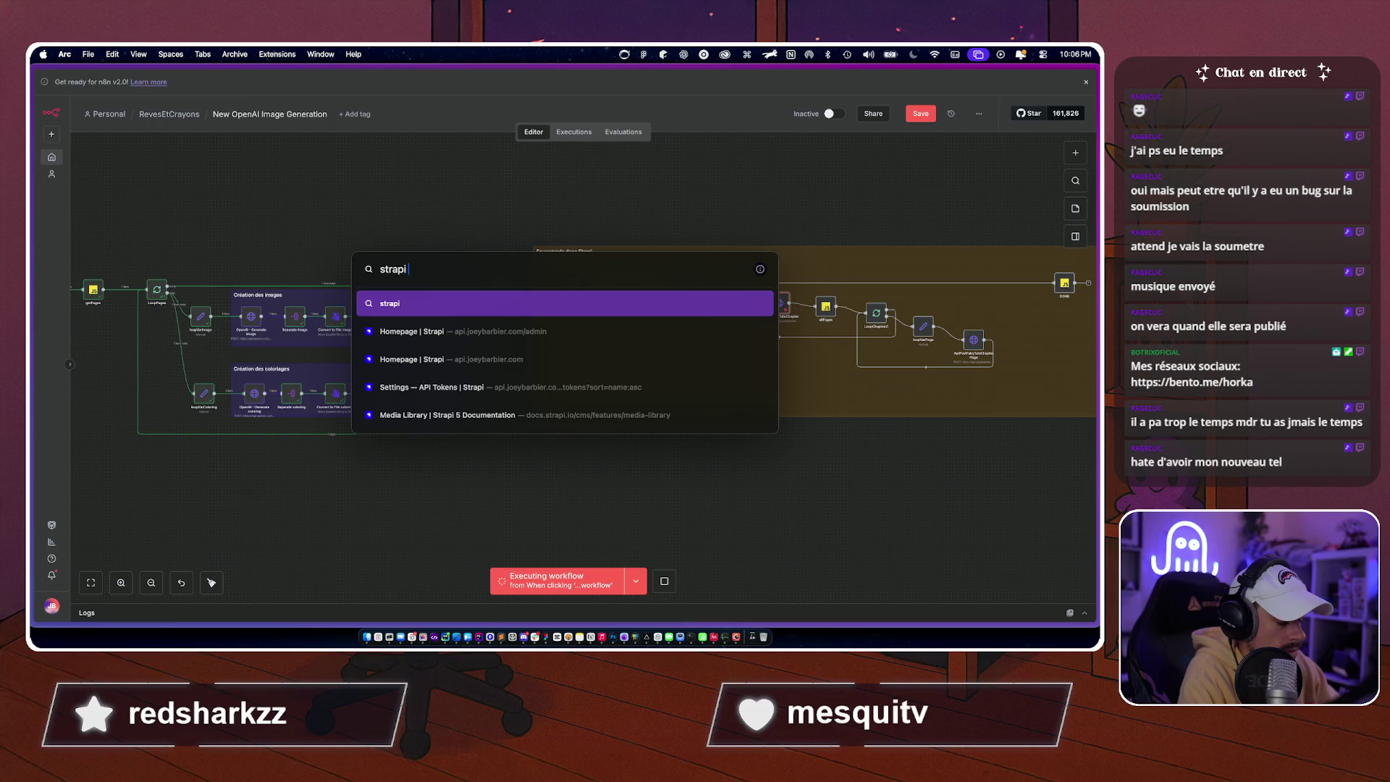
type("object")
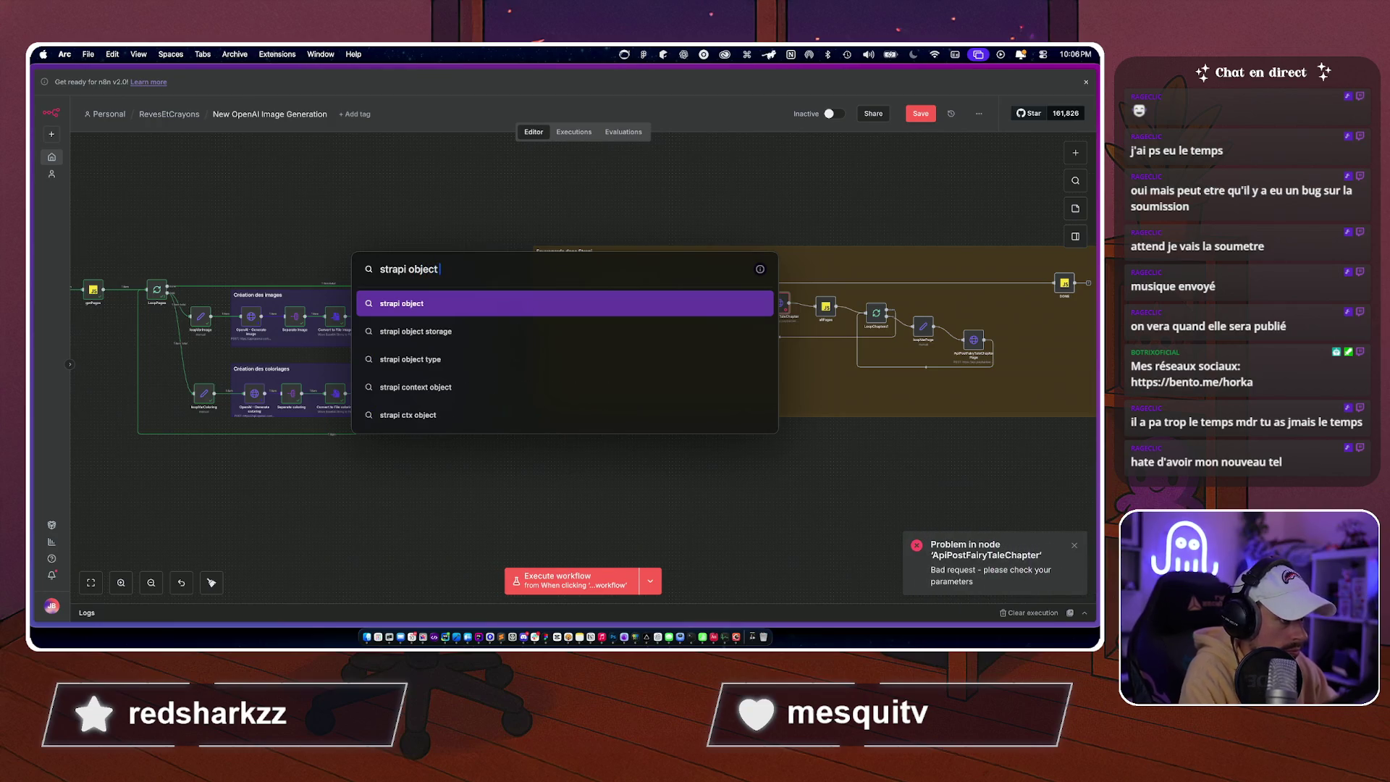
key("BackSpace")
key("BackSpace")
key("BackSpace")
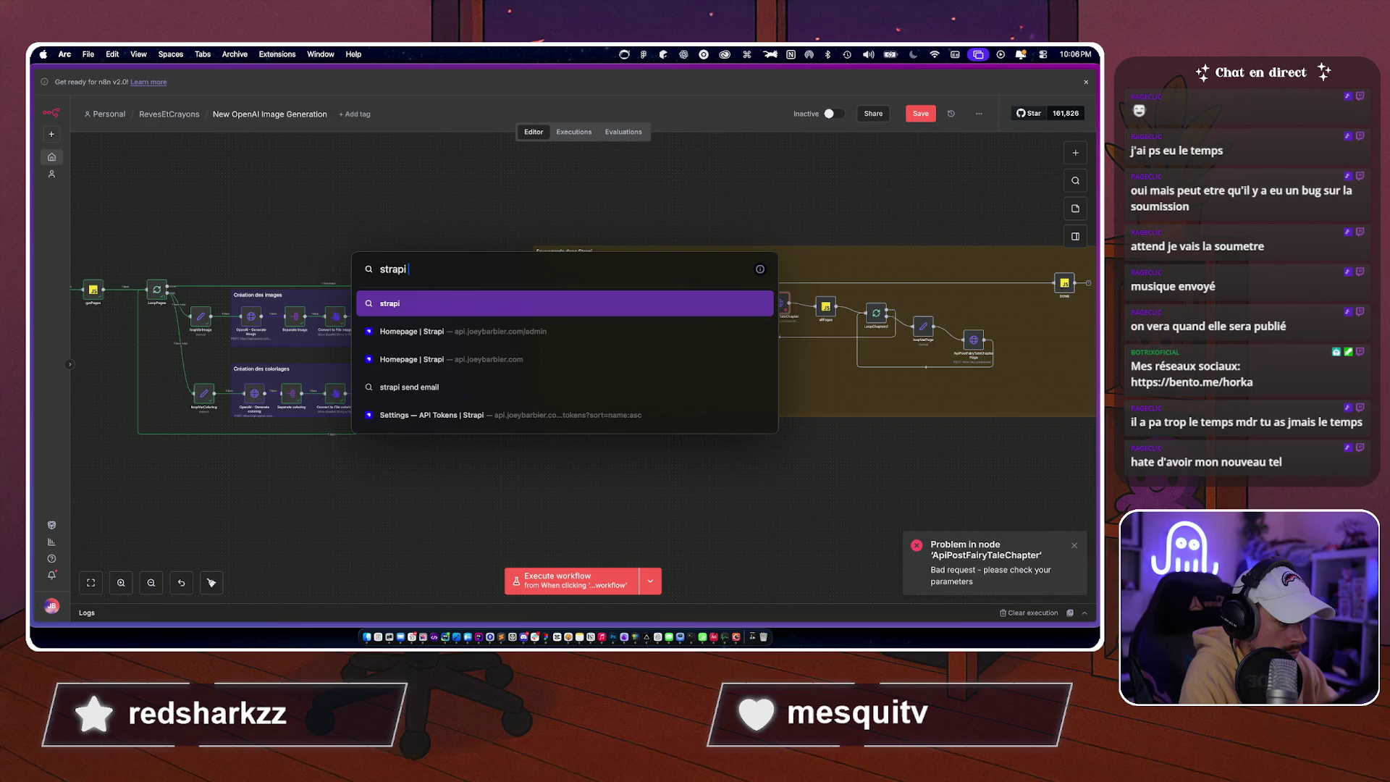
type("insert")
key("Return")
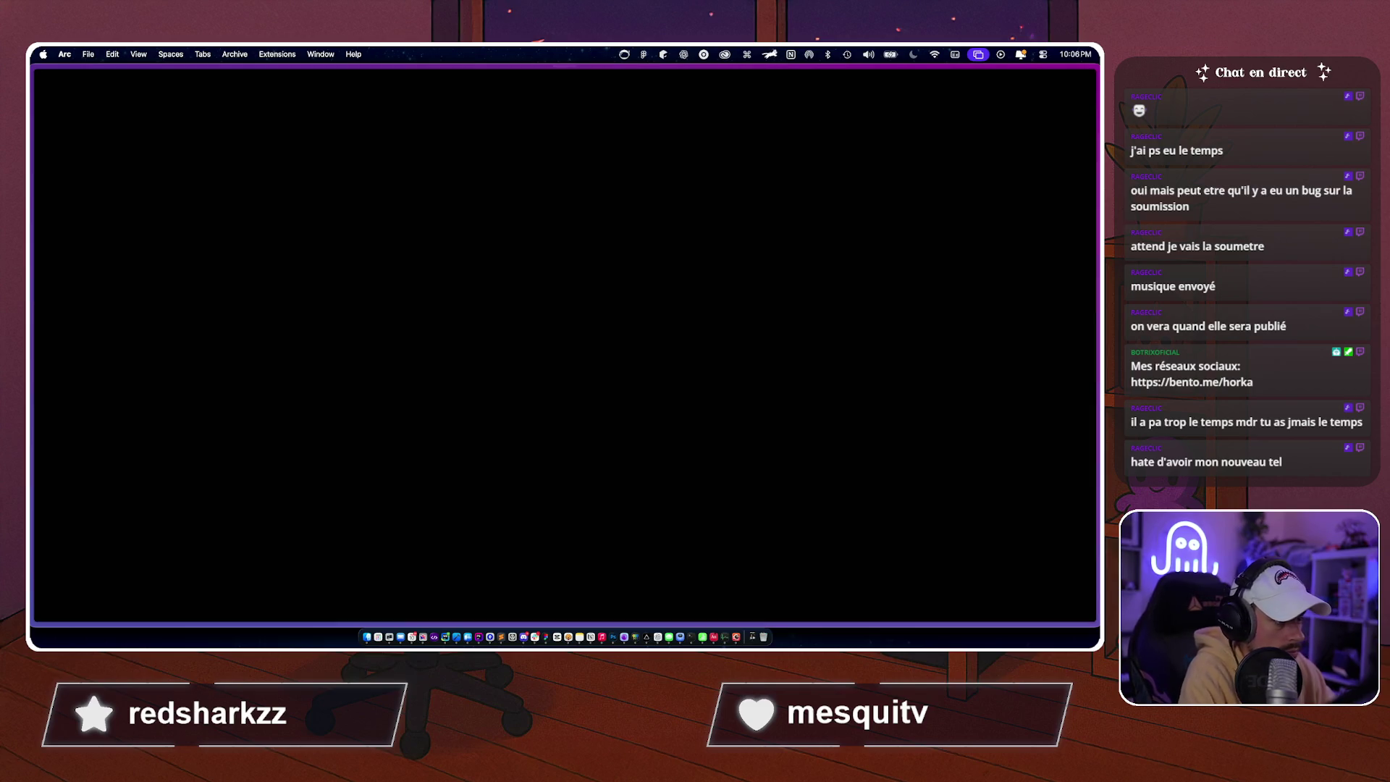
Open 'REST API reference | Strapi 5 Documentation' and read down to the Get documents example.
left_click(295, 192)
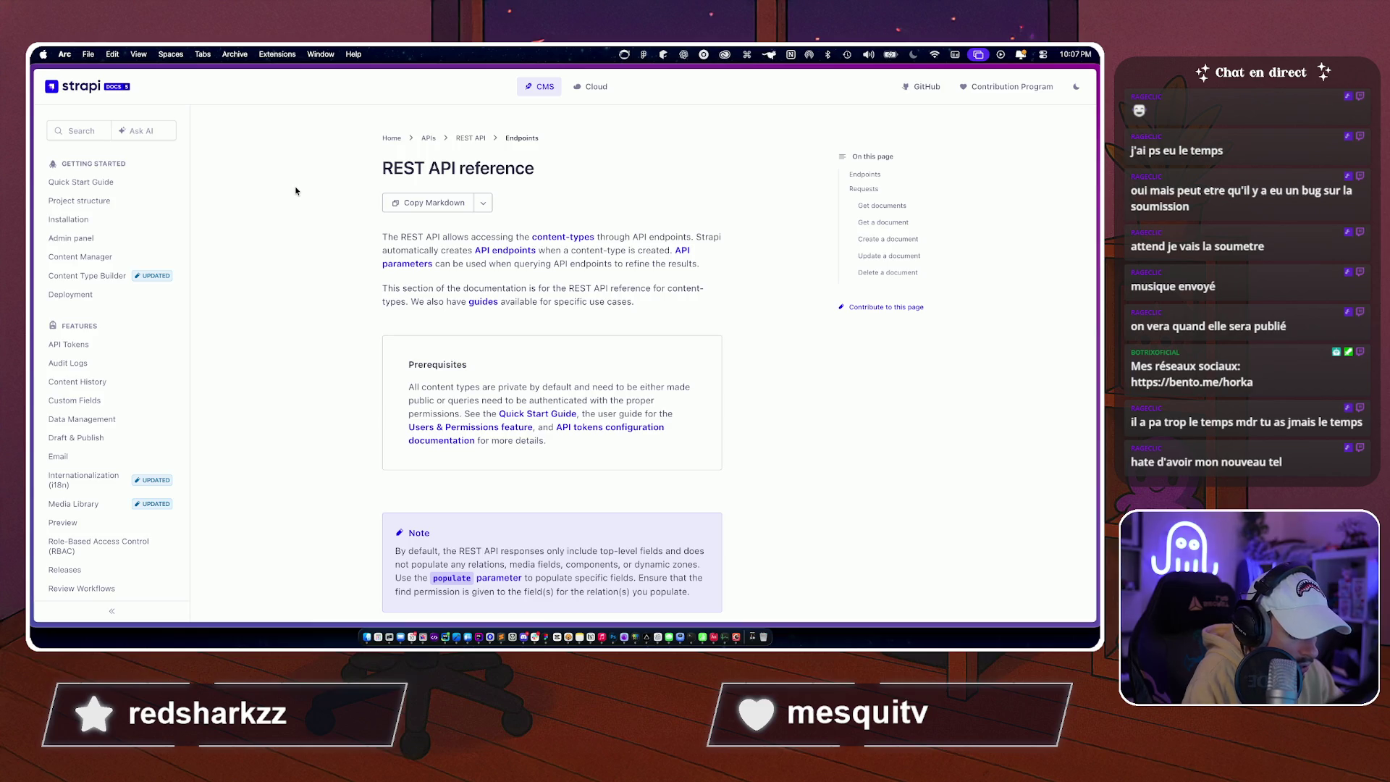
scroll(280, 300, "down", 5)
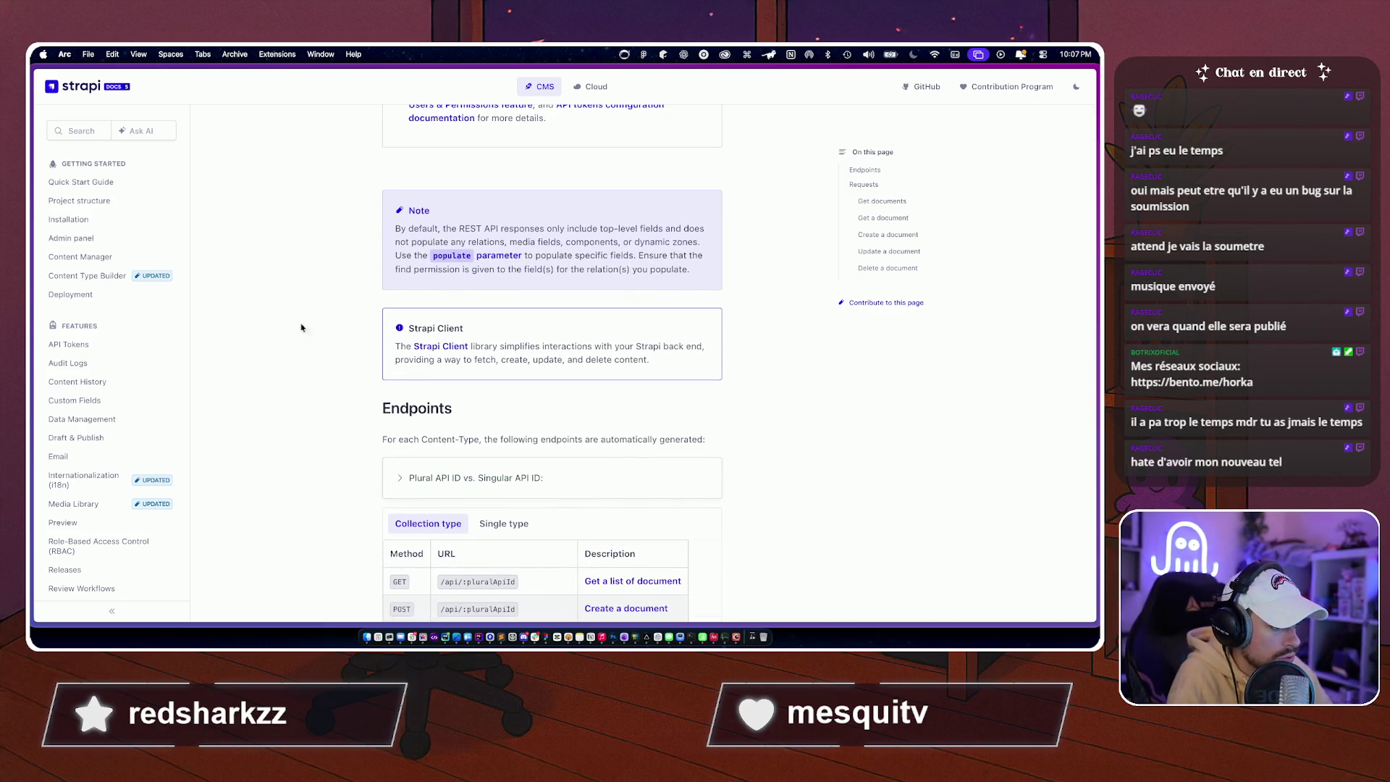
scroll(301, 319, "down", 5)
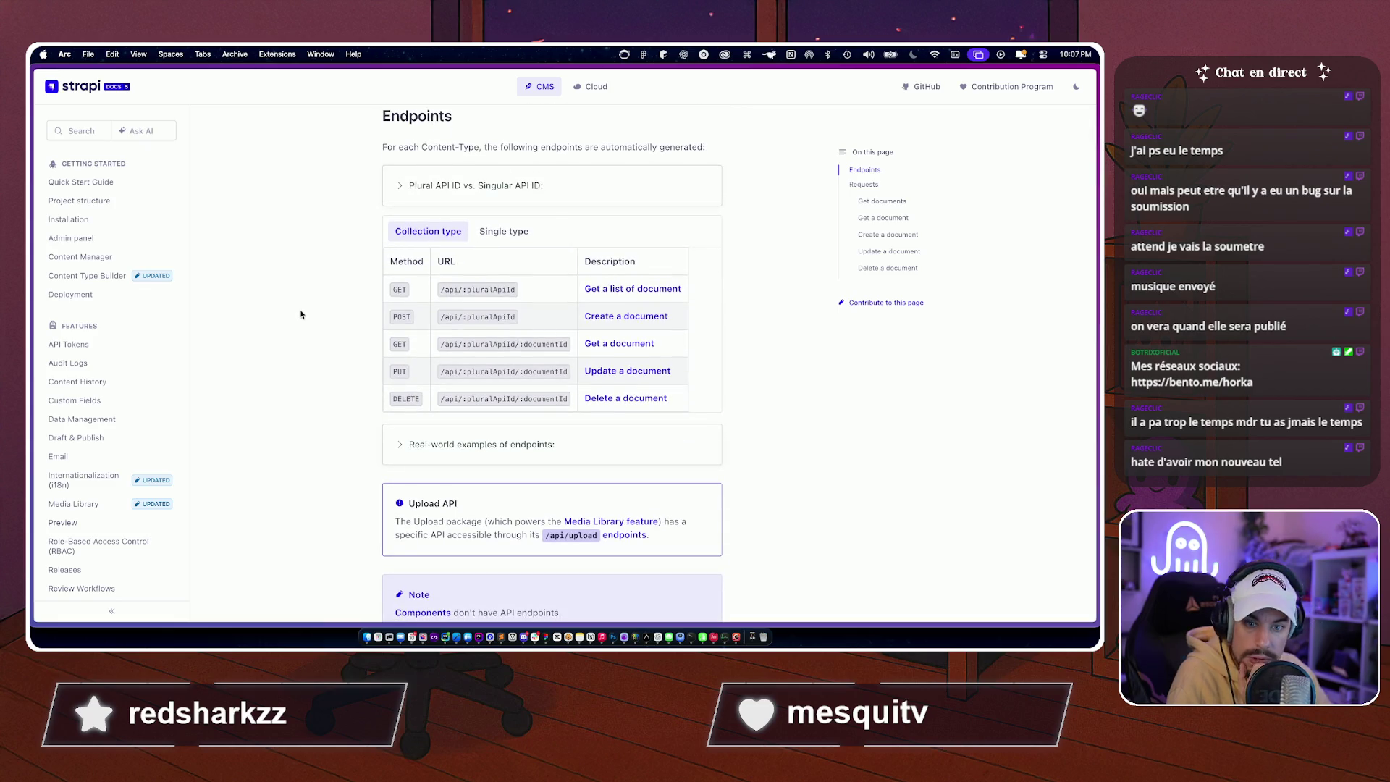
scroll(300, 313, "down", 8)
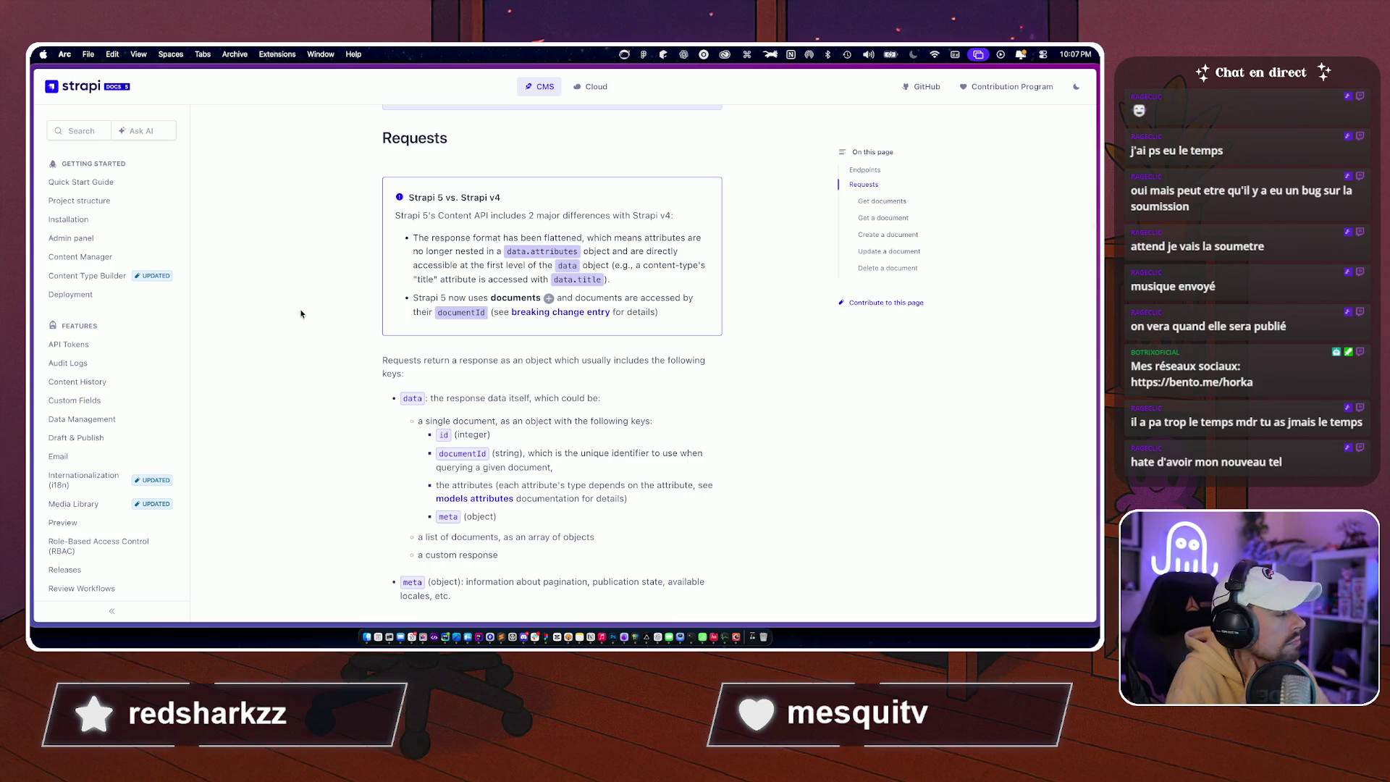
scroll(300, 314, "down", 1)
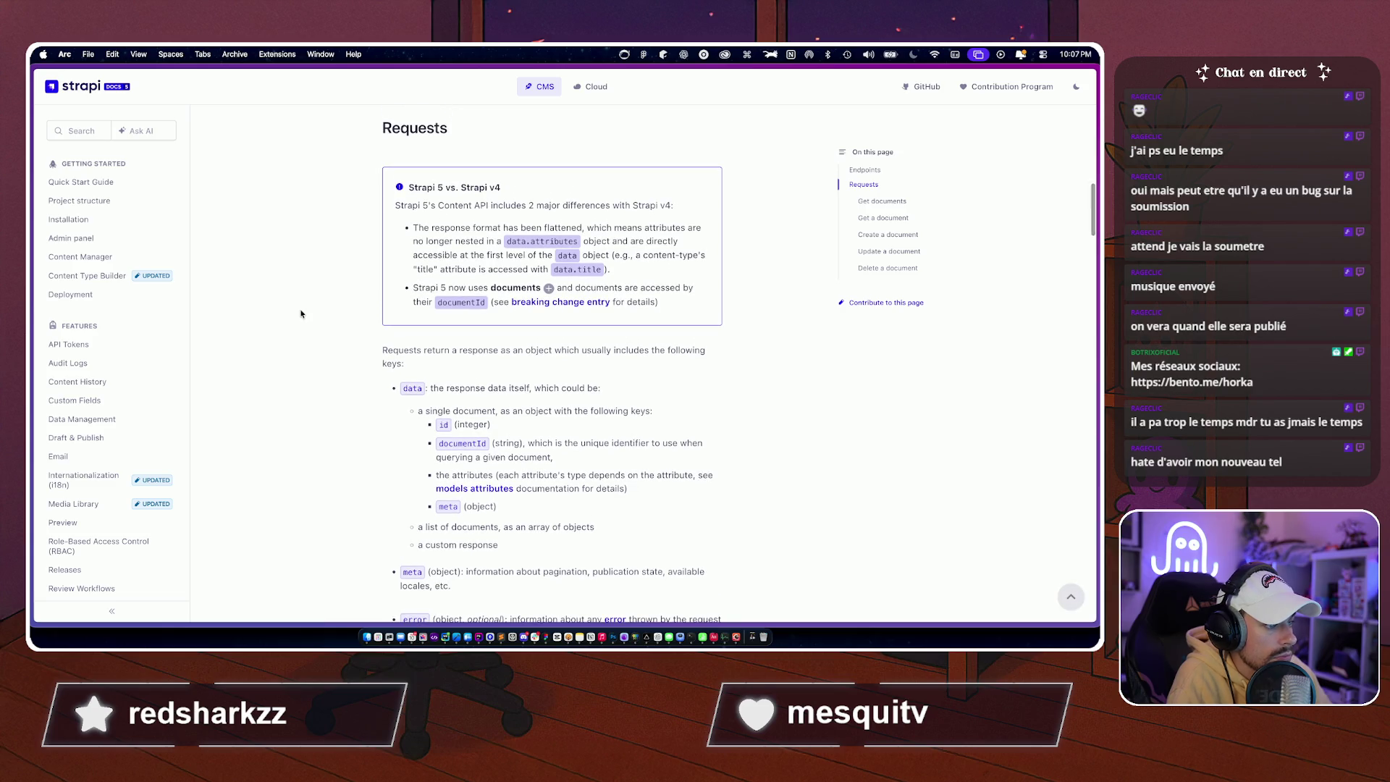
scroll(301, 314, "down", 4)
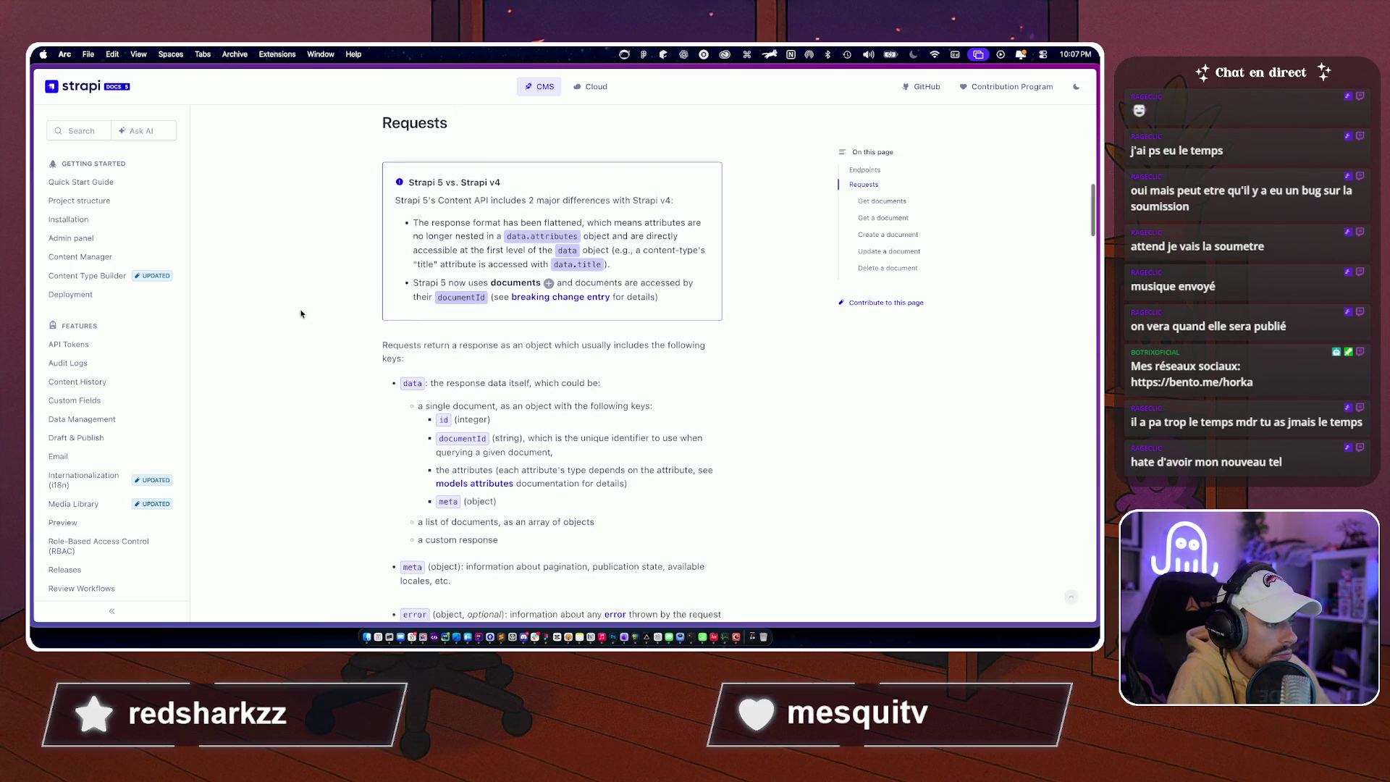
scroll(307, 309, "down", 2)
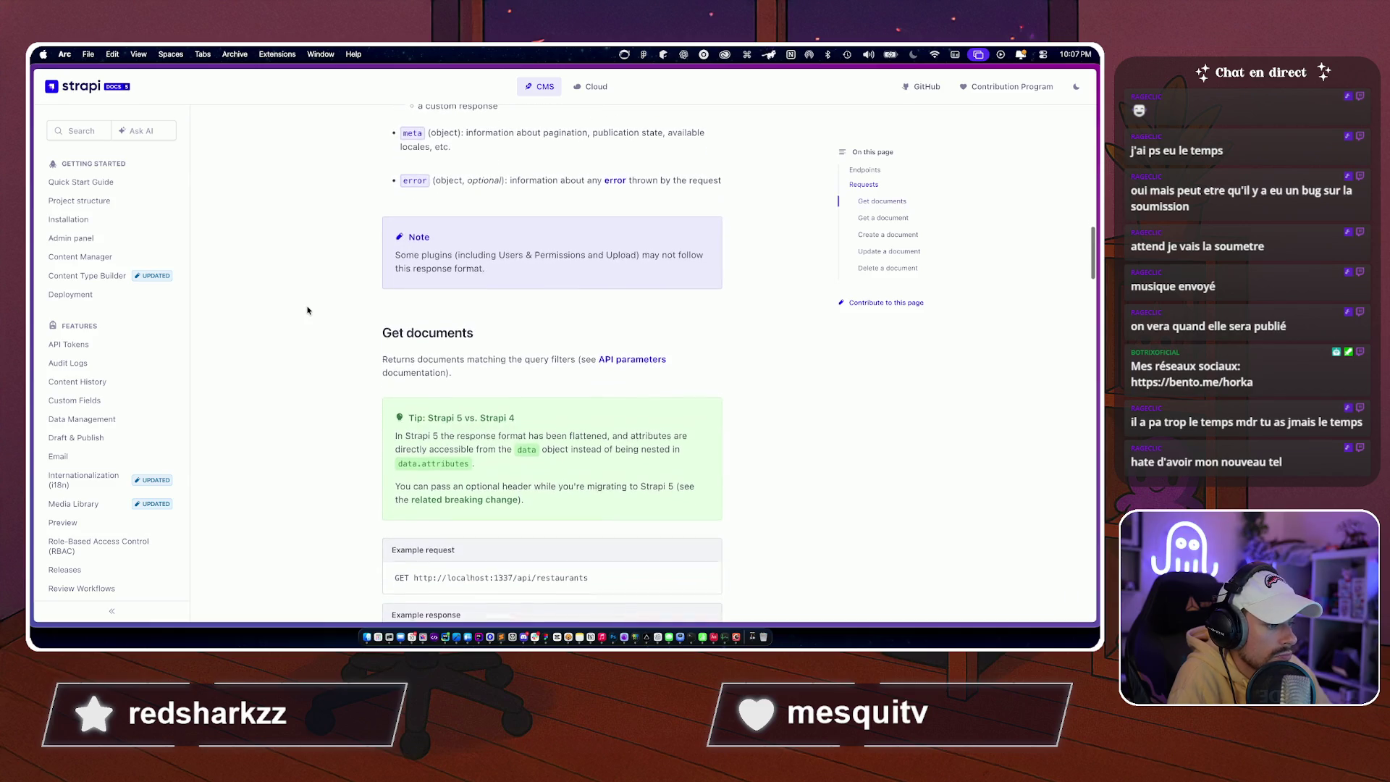
scroll(307, 310, "down", 3)
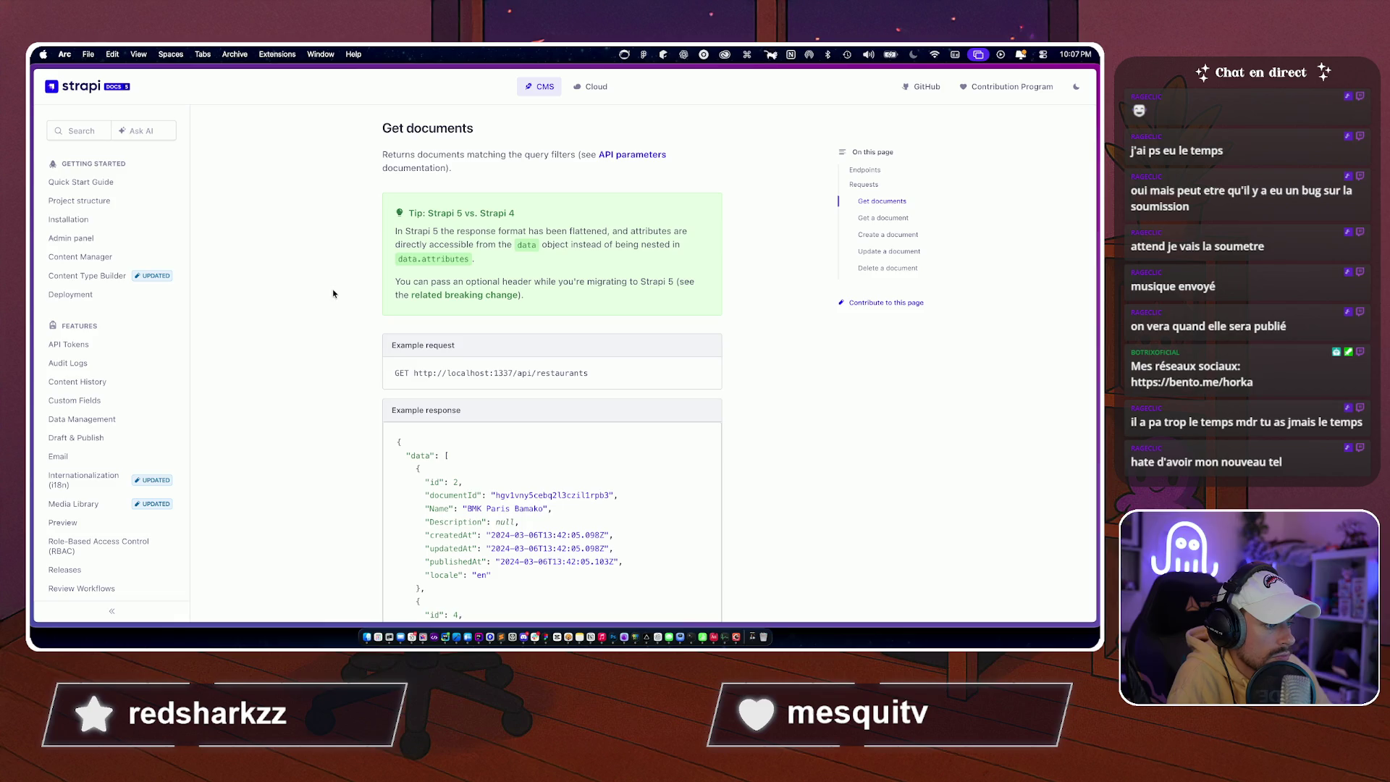
scroll(332, 294, "down", 2)
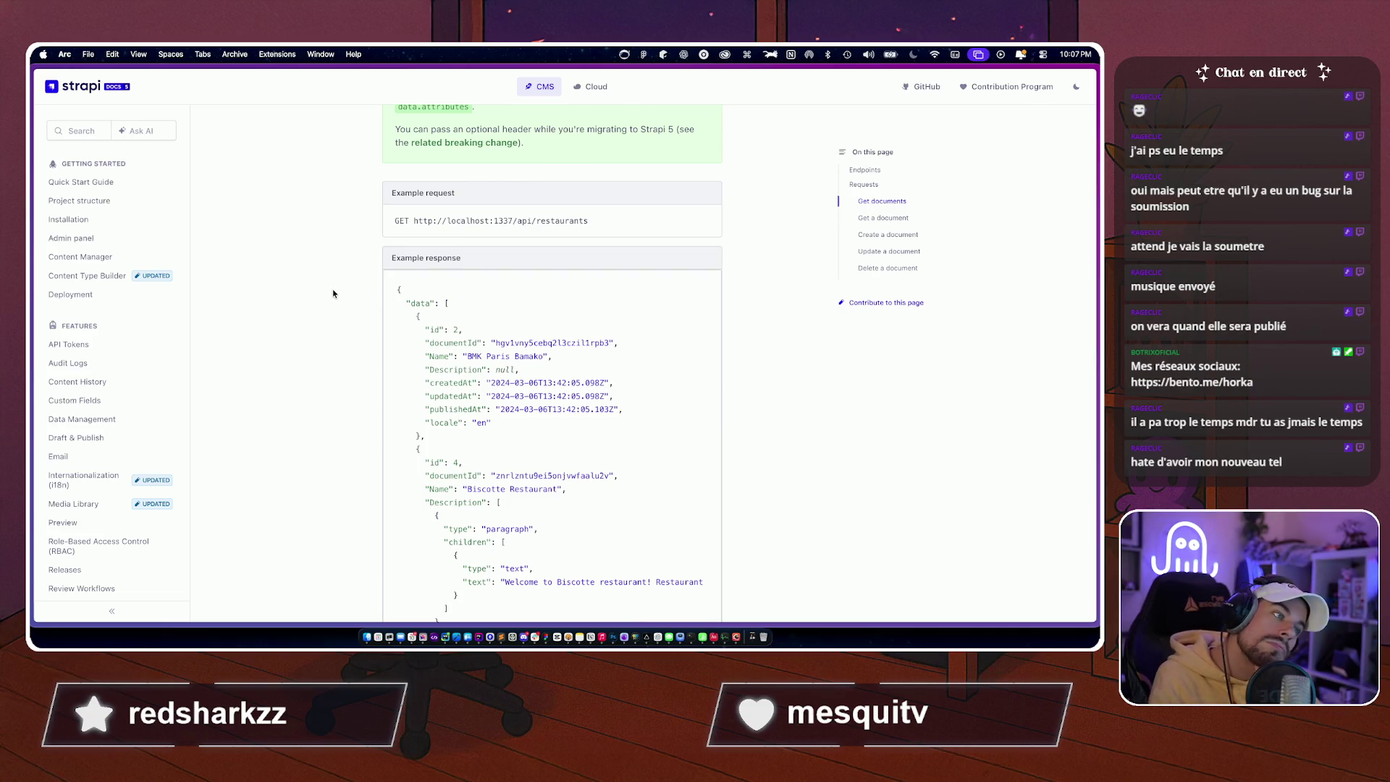
scroll(333, 293, "up", 1)
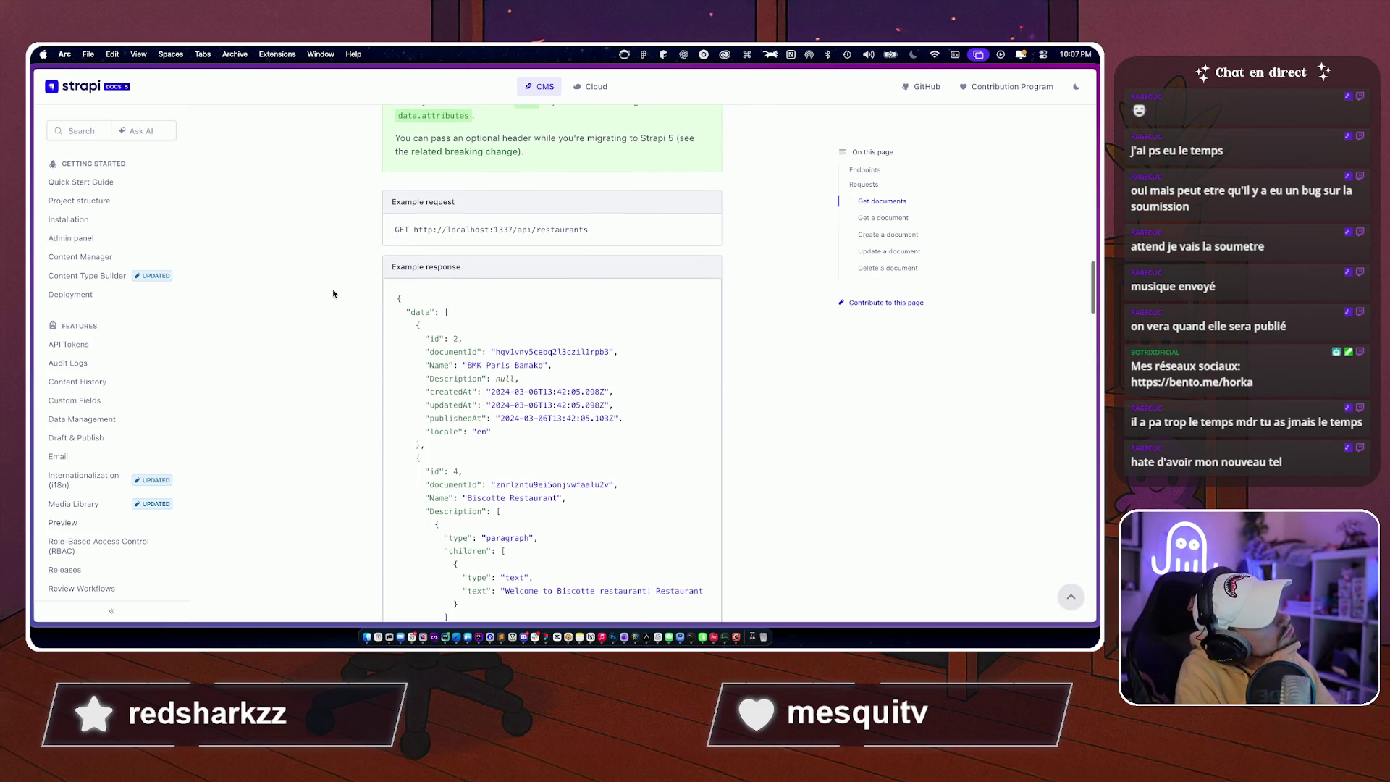
scroll(333, 294, "down", 1)
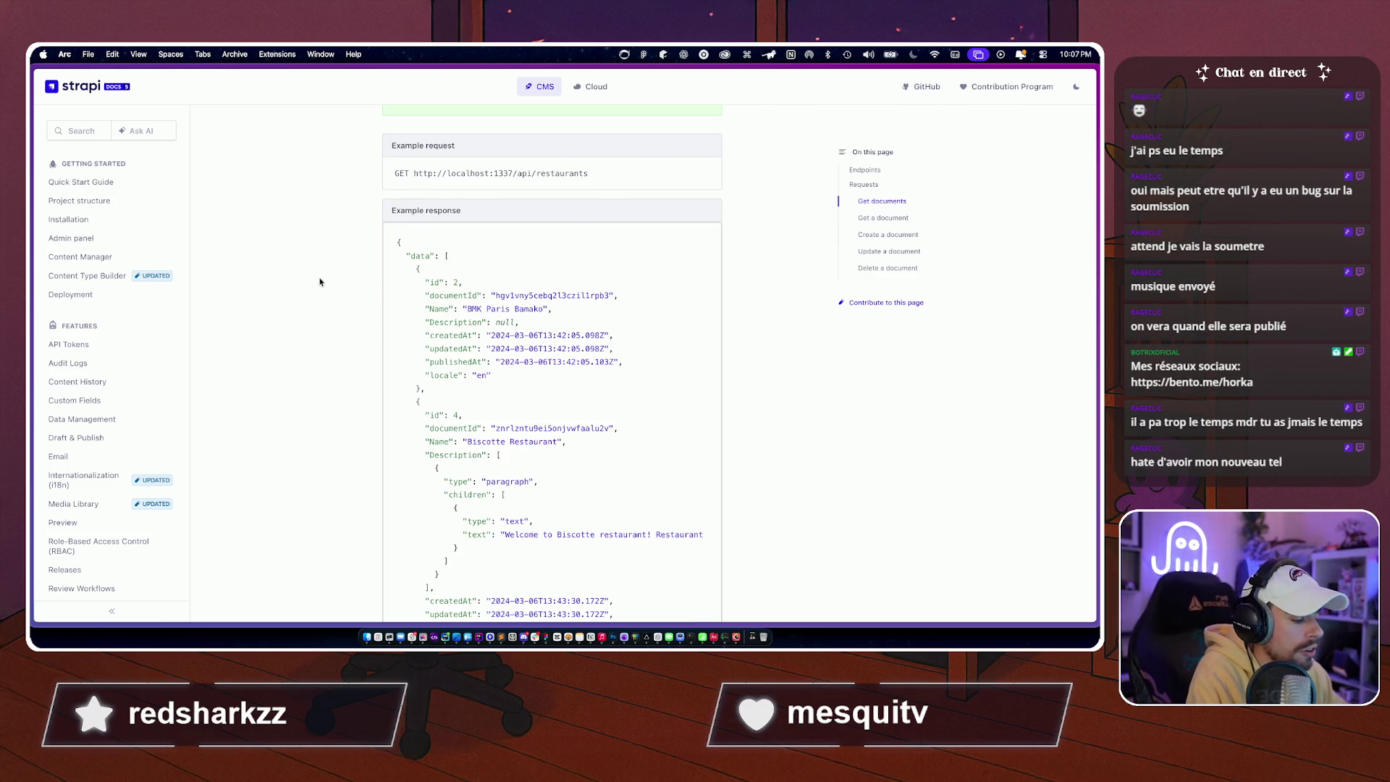
Go to appstoreconnect.apple.com from Arc's command bar.
key("super+t")
type("ap[p")
key("BackSpace")
key("BackSpace")
type("psto")
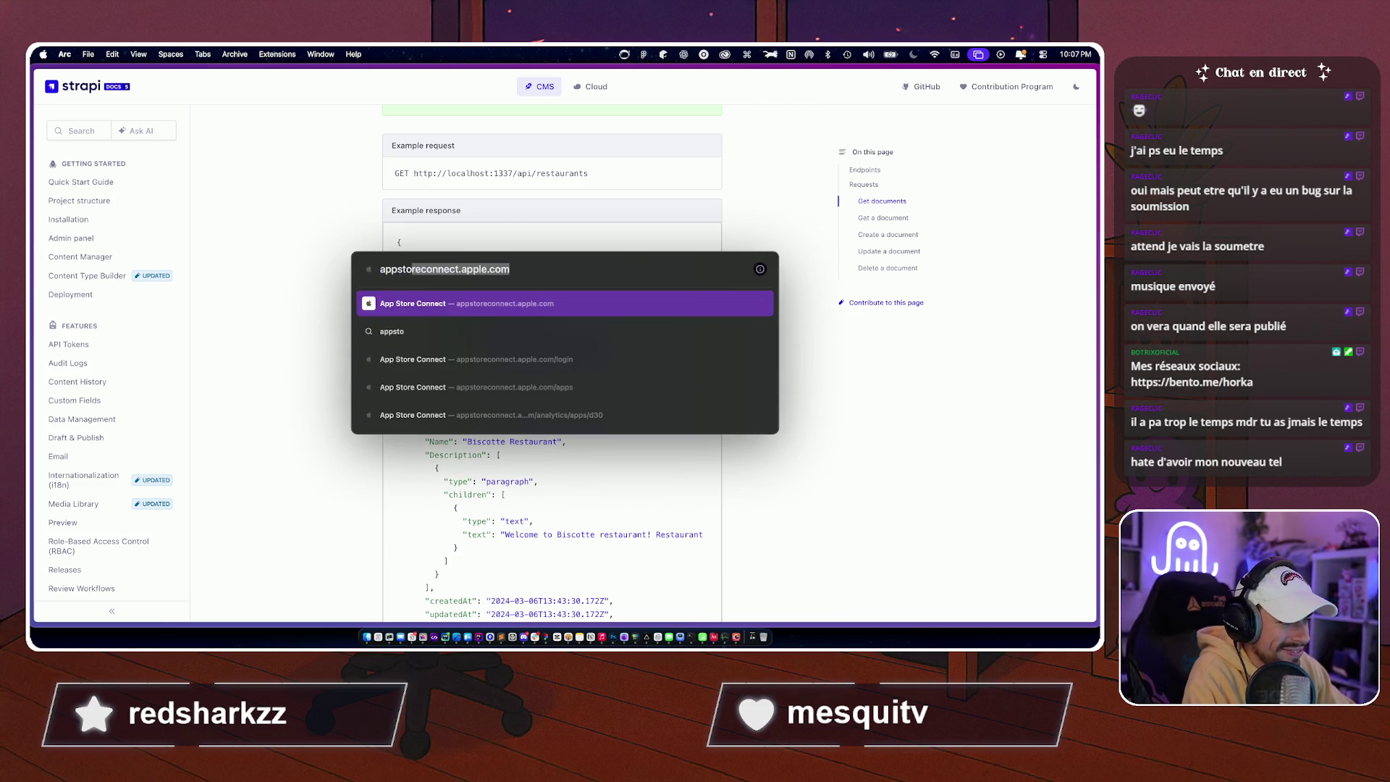
key("Return")
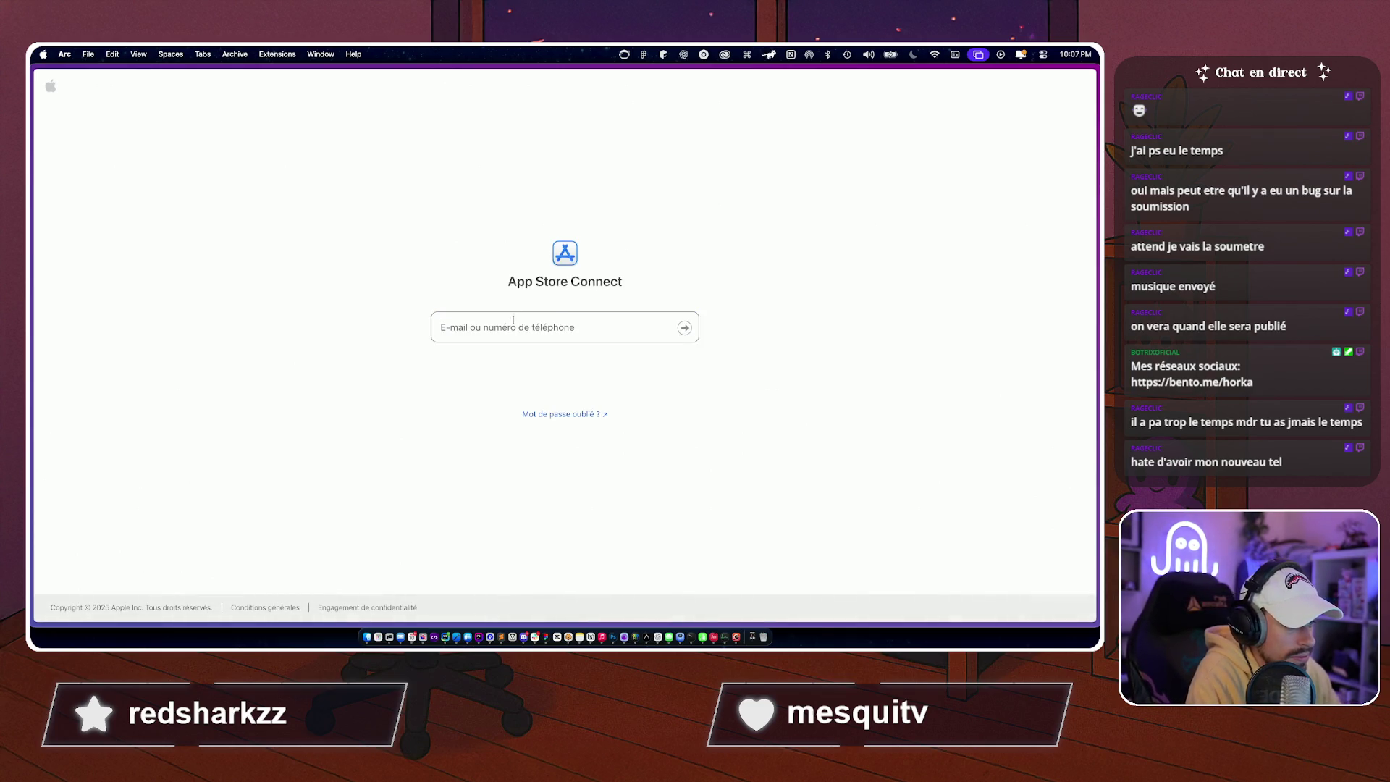
Sign in with the saved passkey, open Apps, then switch to the Warp terminal.
left_click(525, 336)
left_click(554, 363)
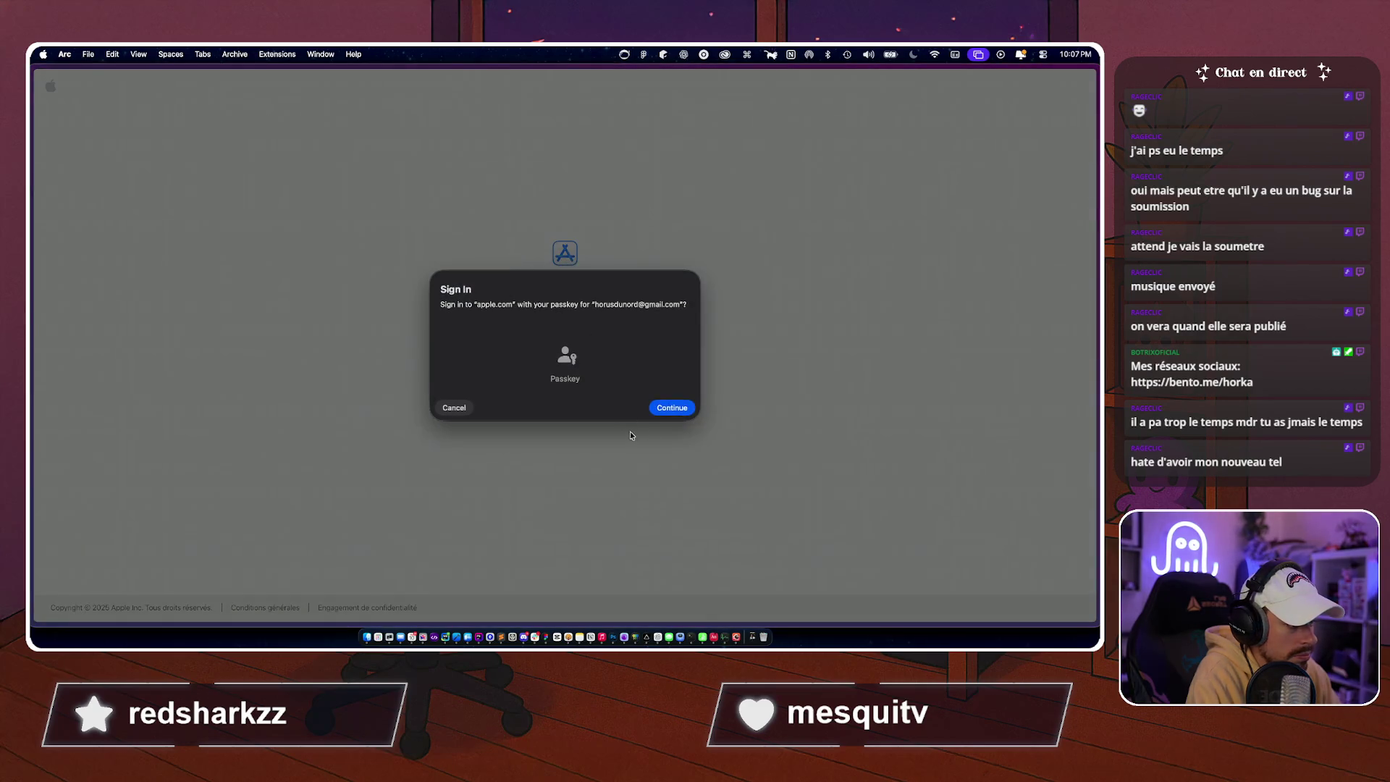
left_click(661, 404)
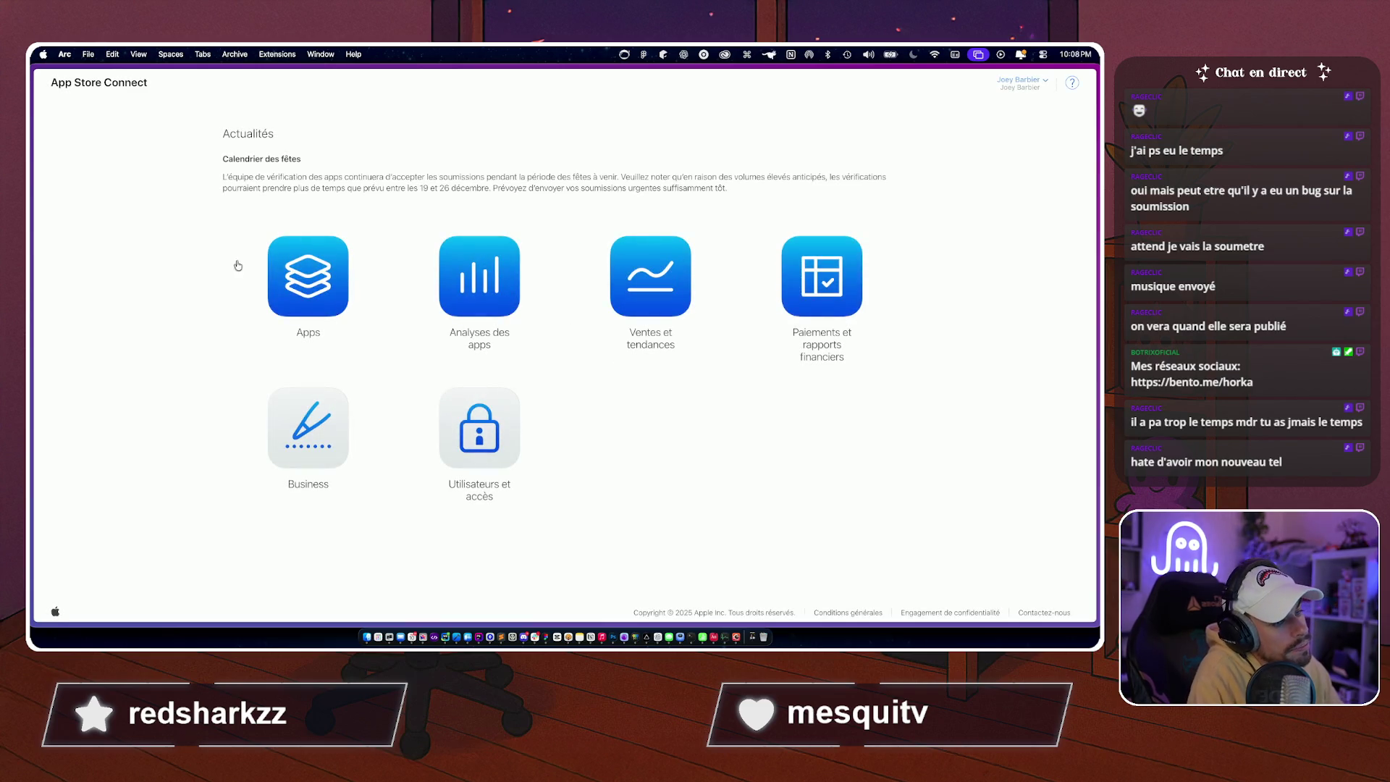
left_click(226, 302)
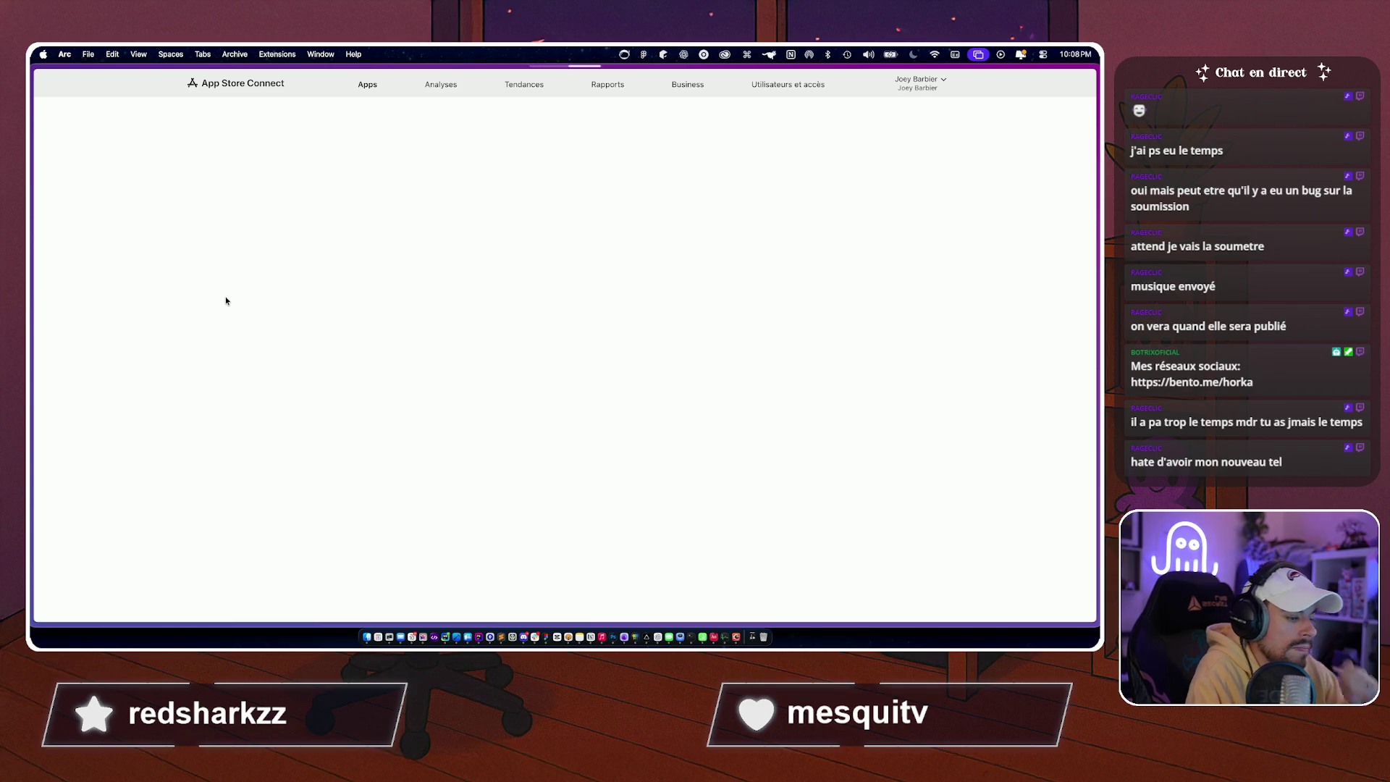
left_click(395, 634)
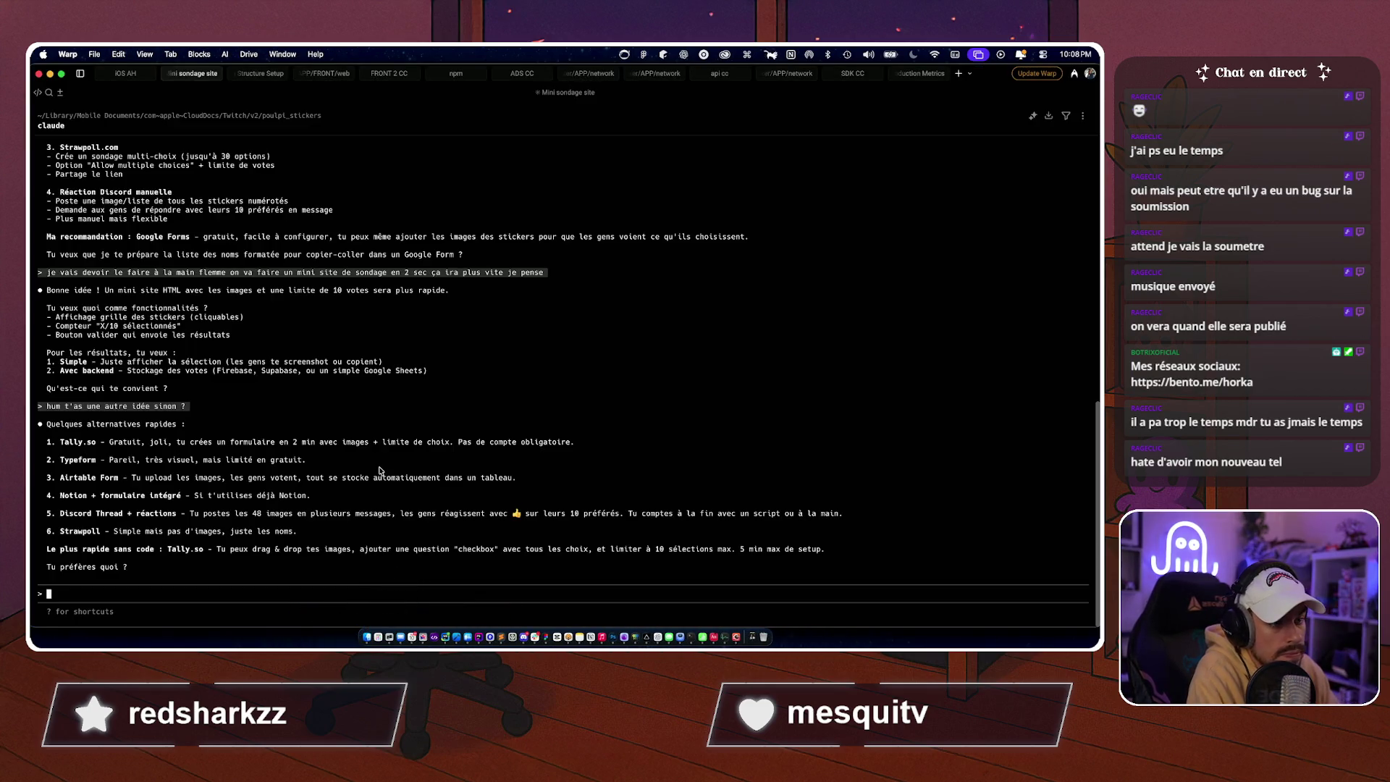
Launch a Claude Code session with 'claude' in a new poulpi_stickers Warp tab.
key("super+t")
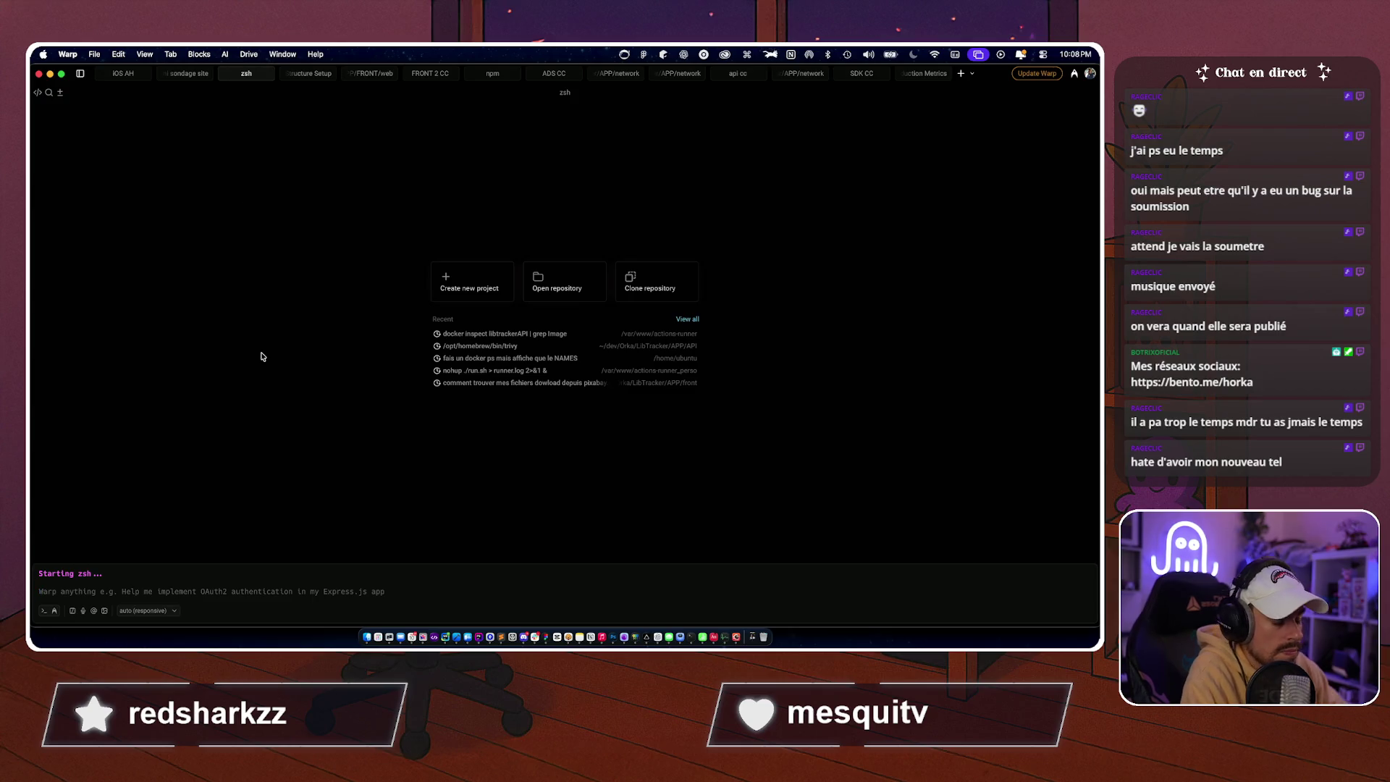
type("claude")
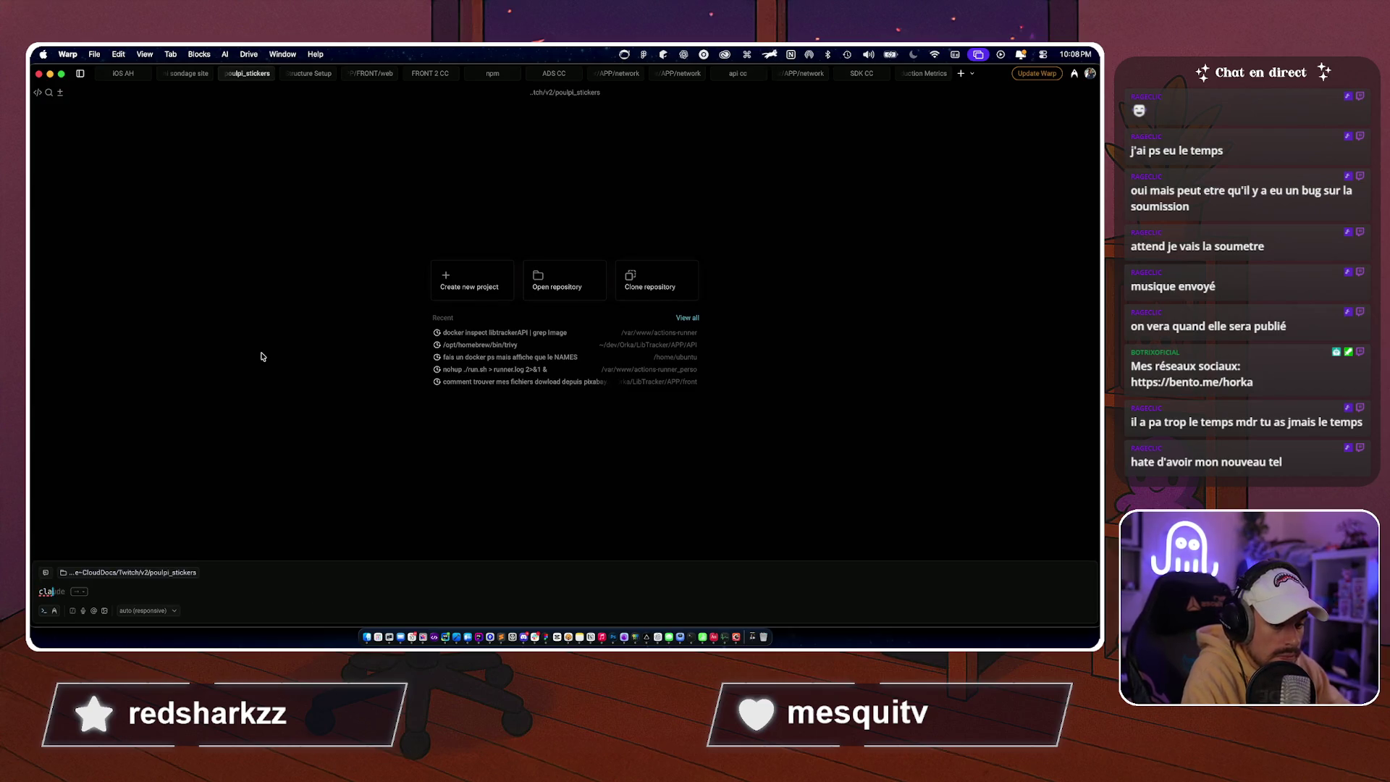
key("Return")
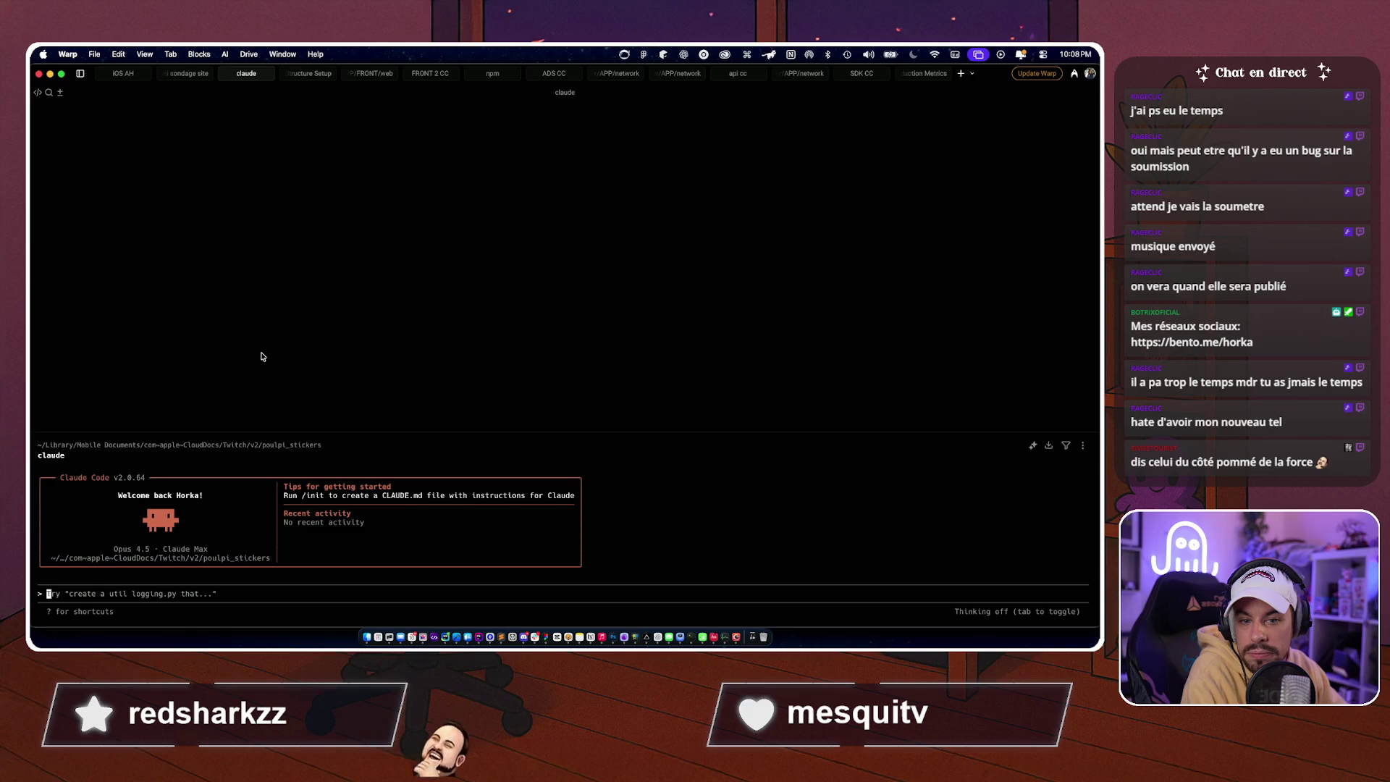
Return to the App Store Connect page in Arc via Cmd+Tab and Mission Control.
key("super+Tab")
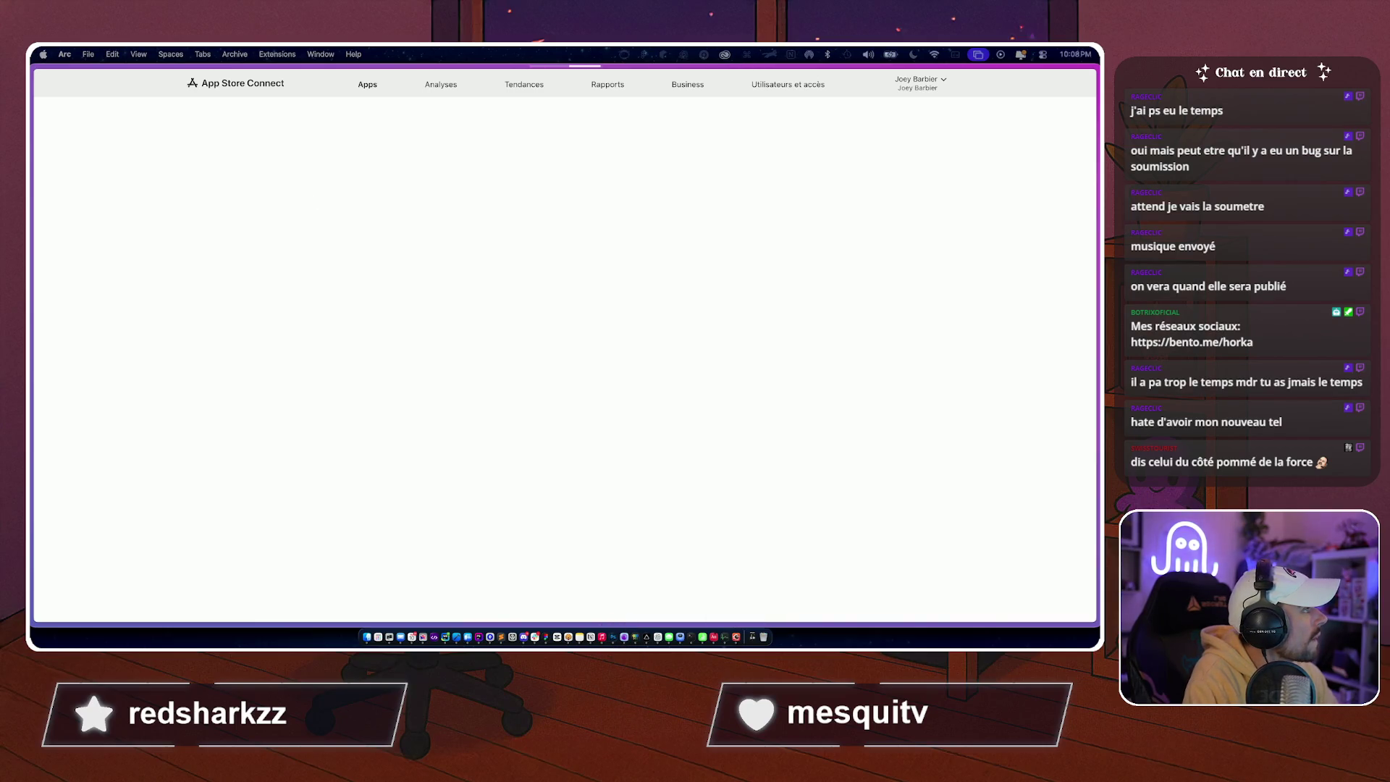
key("ctrl+Up")
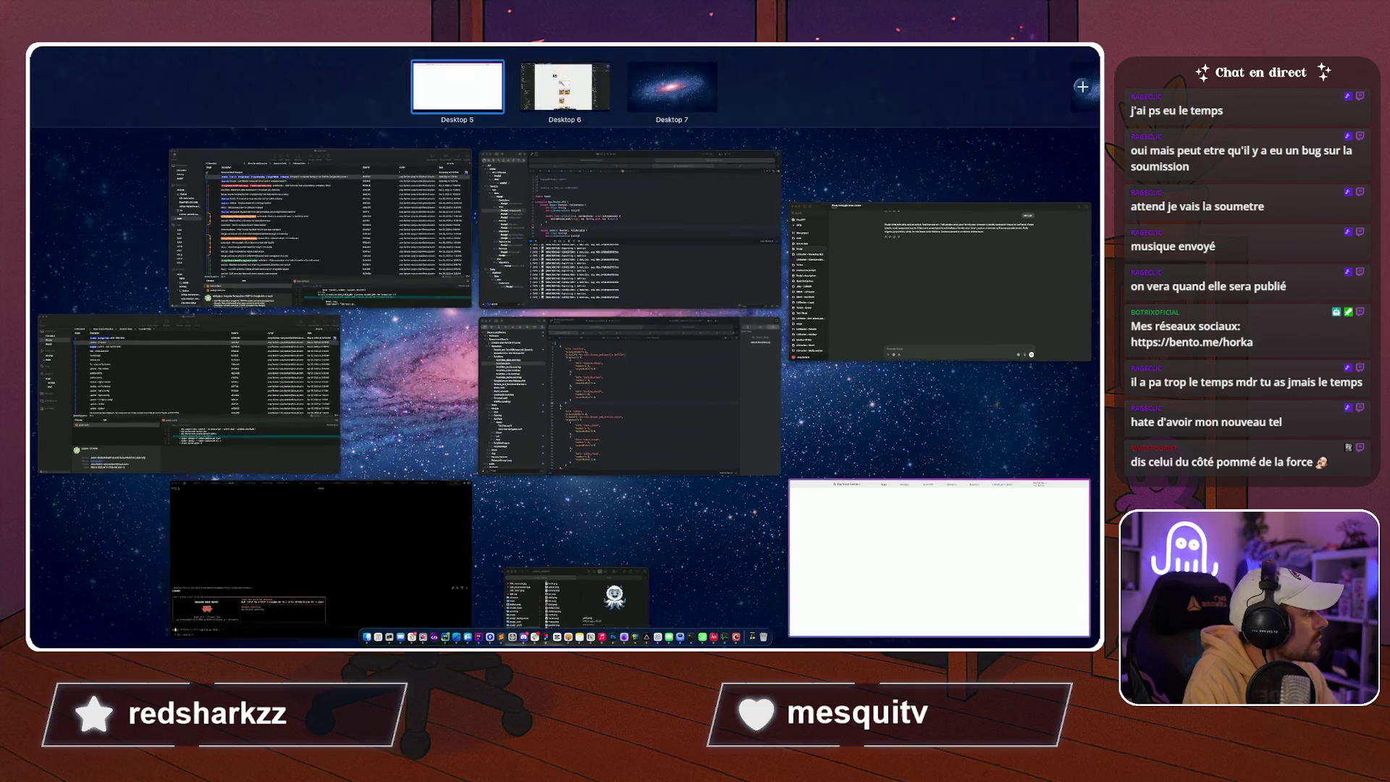
key("Escape")
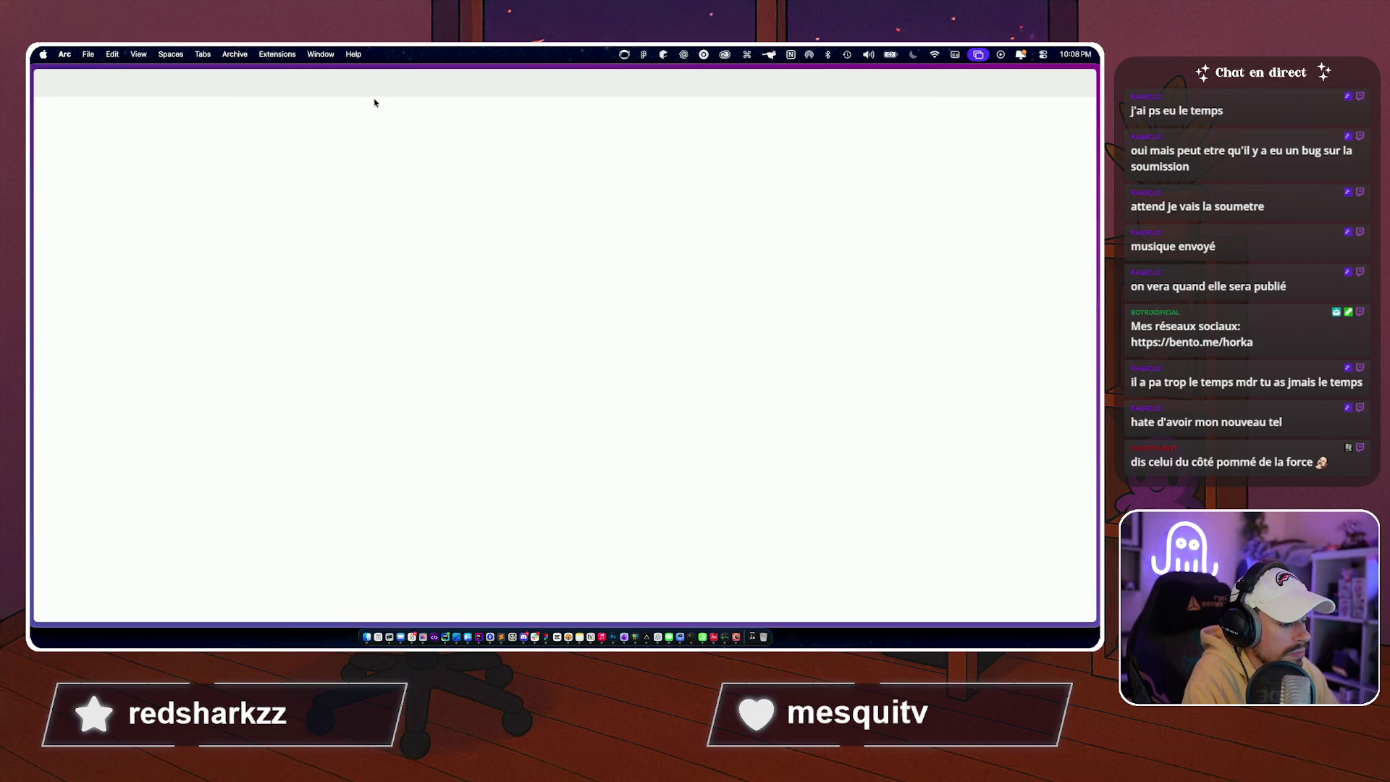
Reload App Store Connect, open MainOrNot and scroll its iOS 1.0.1 distribution page.
mouse_move(32, 141)
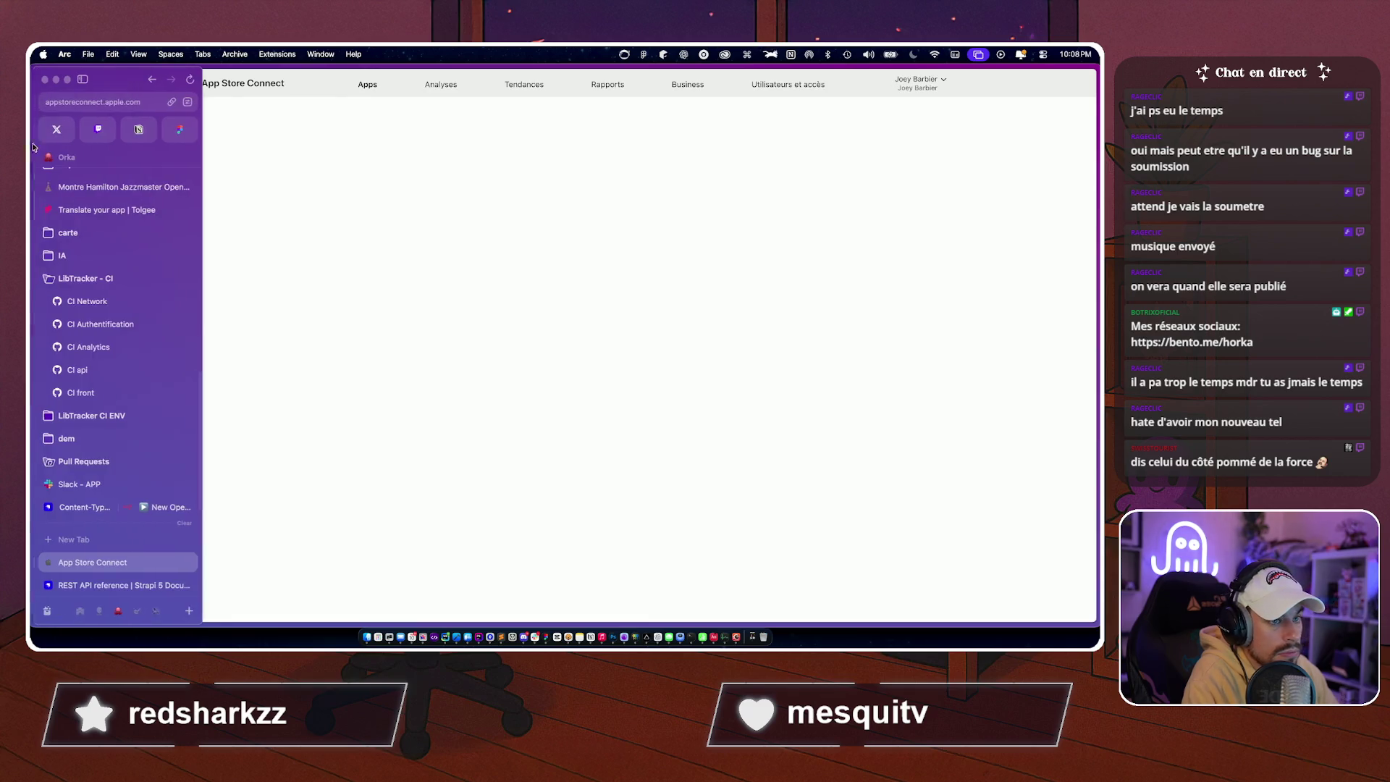
left_click(60, 102)
key("Escape")
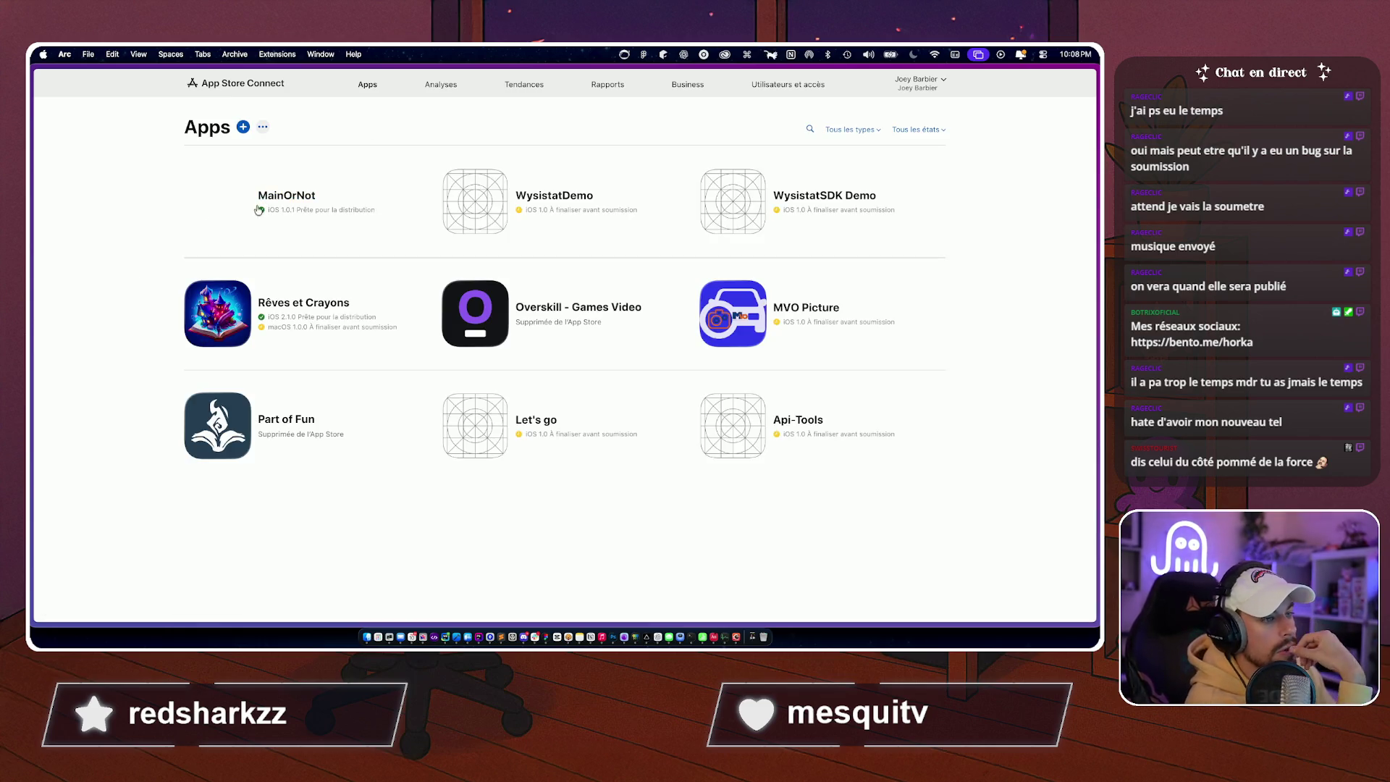
left_click(277, 197)
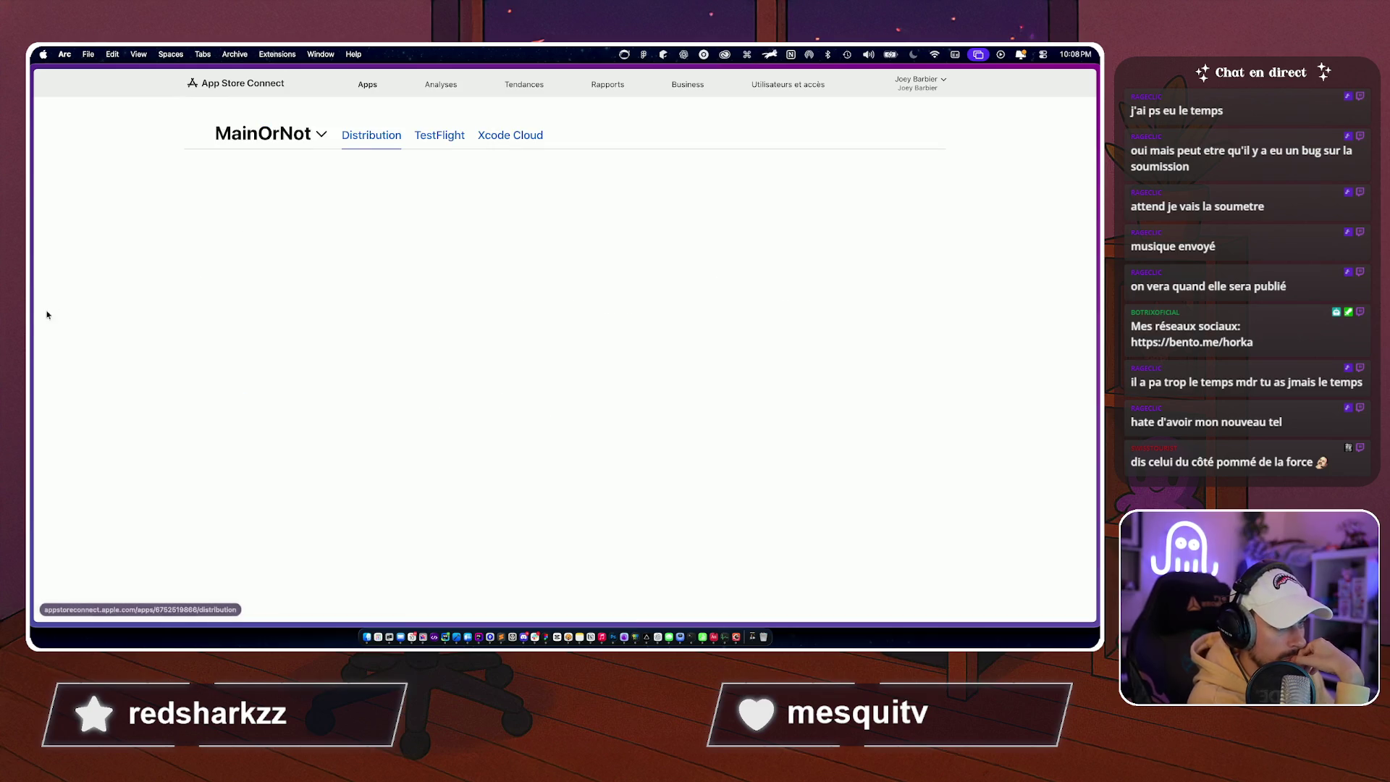
scroll(154, 337, "down", 3)
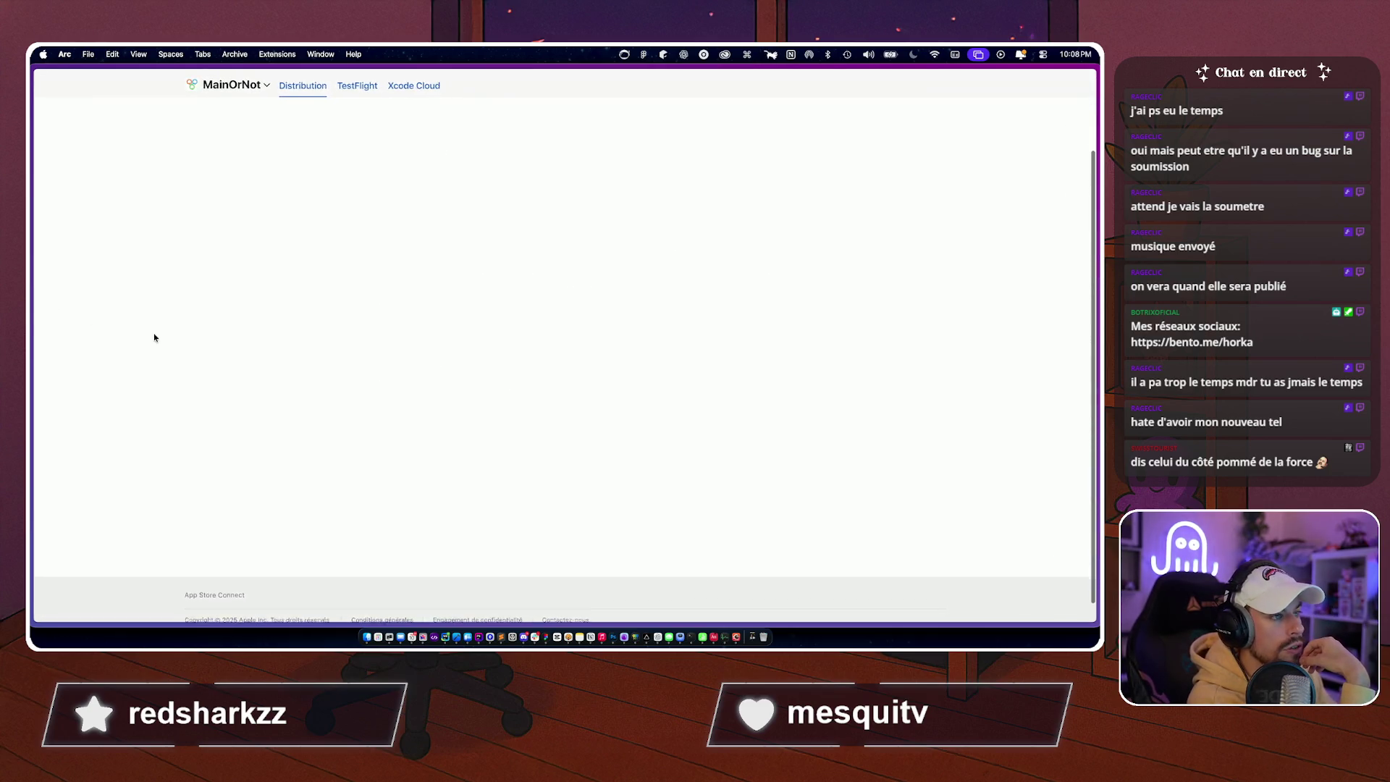
scroll(185, 304, "down", 2)
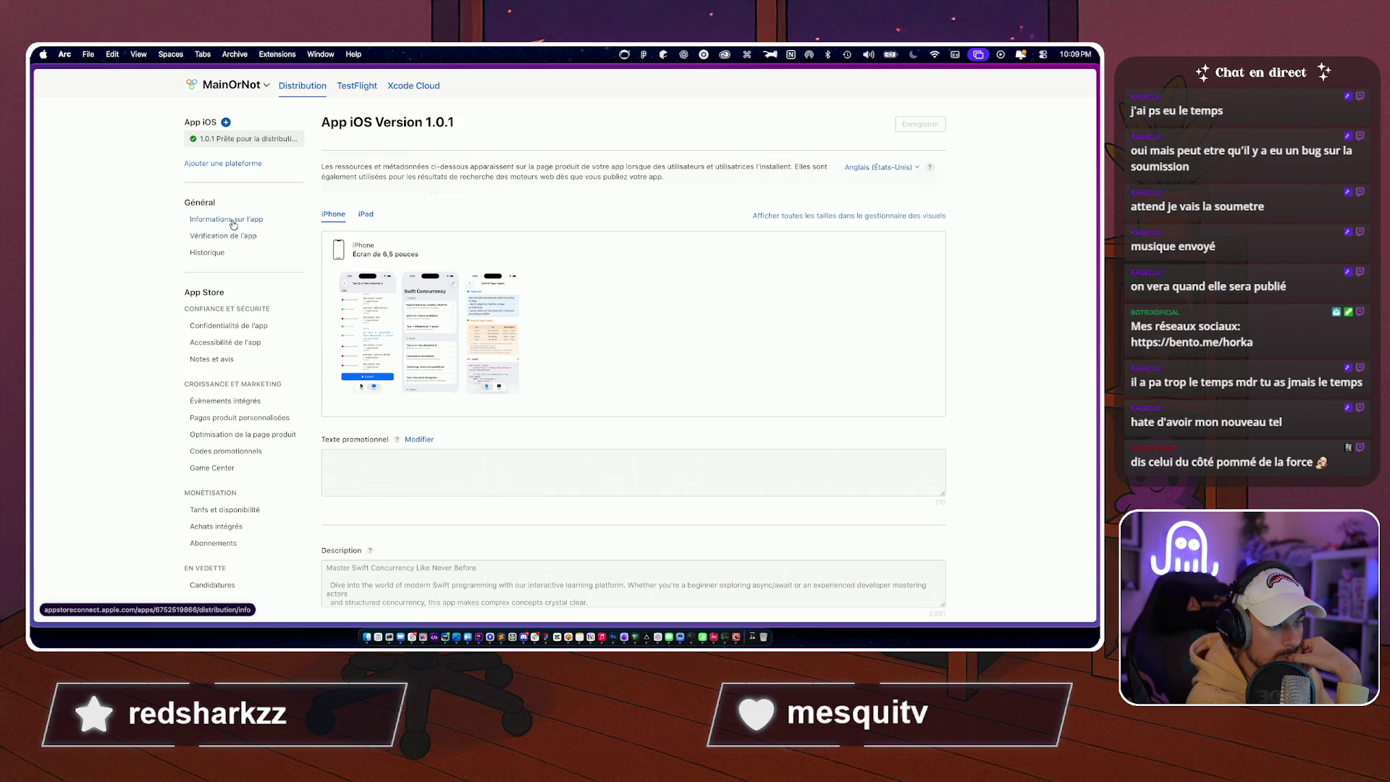
Open 'Notes et avis' and select the Swift Concurrency Final Boss!! review text.
left_click(202, 356)
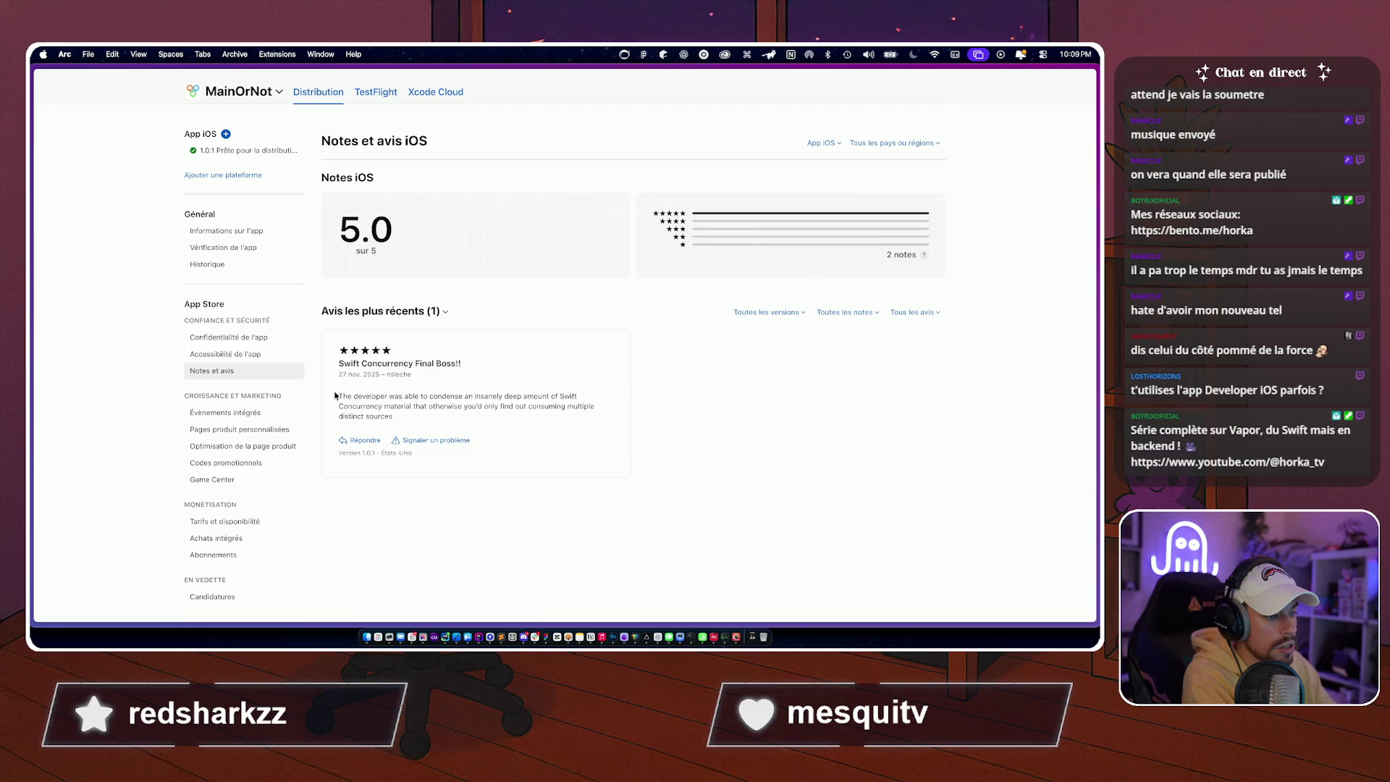
left_click_drag(338, 395, 427, 420)
Deselect the text of the five-star 'Swift Concurrency Final Boss!!' review.
left_click(427, 420)
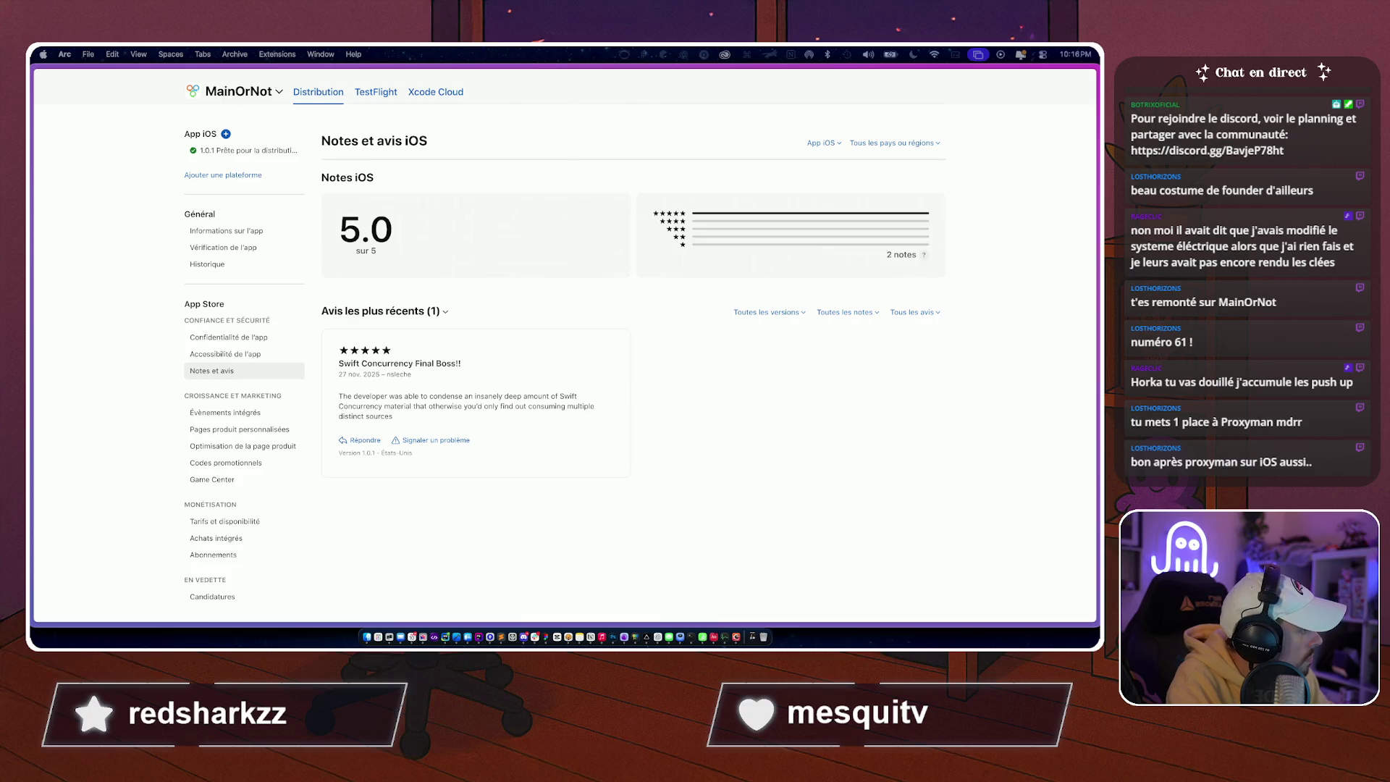
Send the pasted 'Thanks for the feedback, that's really kind' reply, comma-fixed onto two lines.
left_click(362, 439)
left_click(428, 413)
type("Thanks for the feedback, that's really kind — I hope it was super helpful for you!")
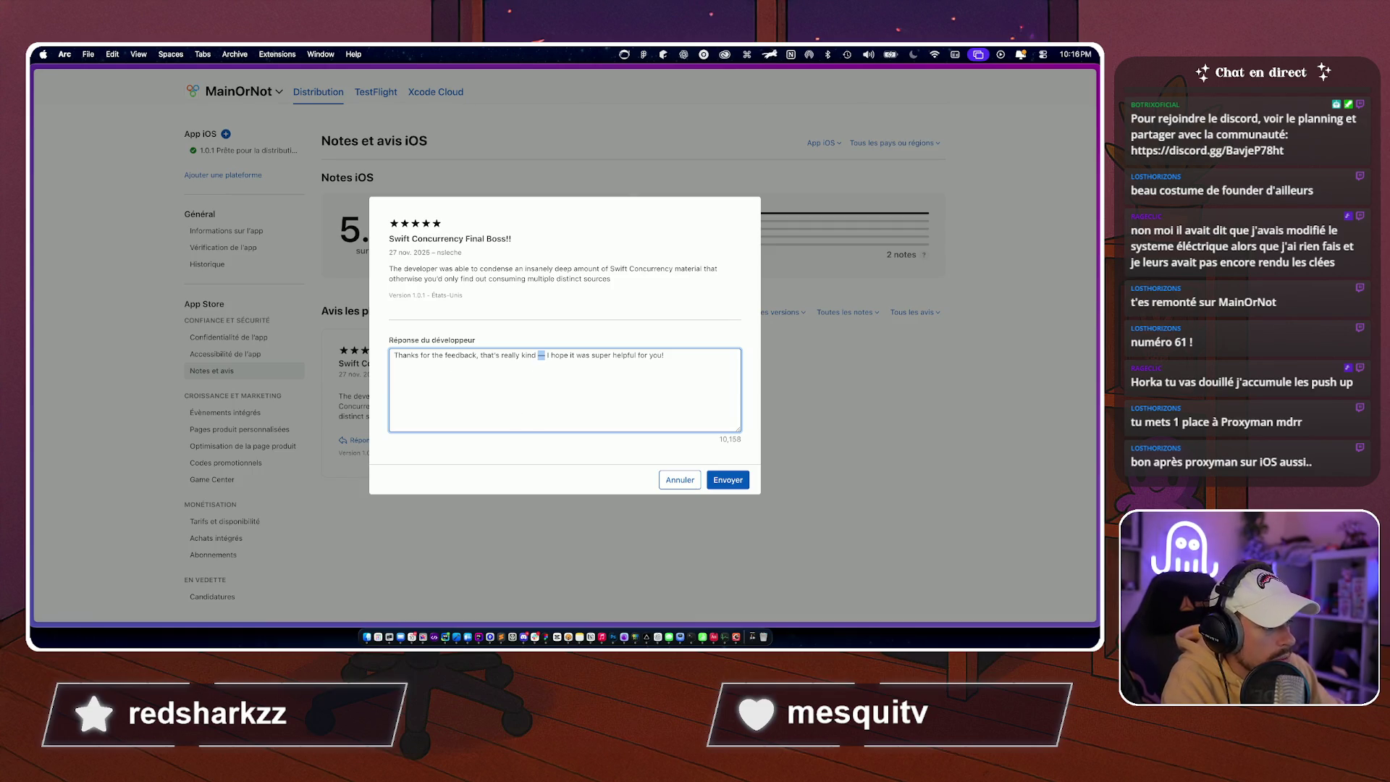
key("BackSpace")
key("BackSpace")
type(",")
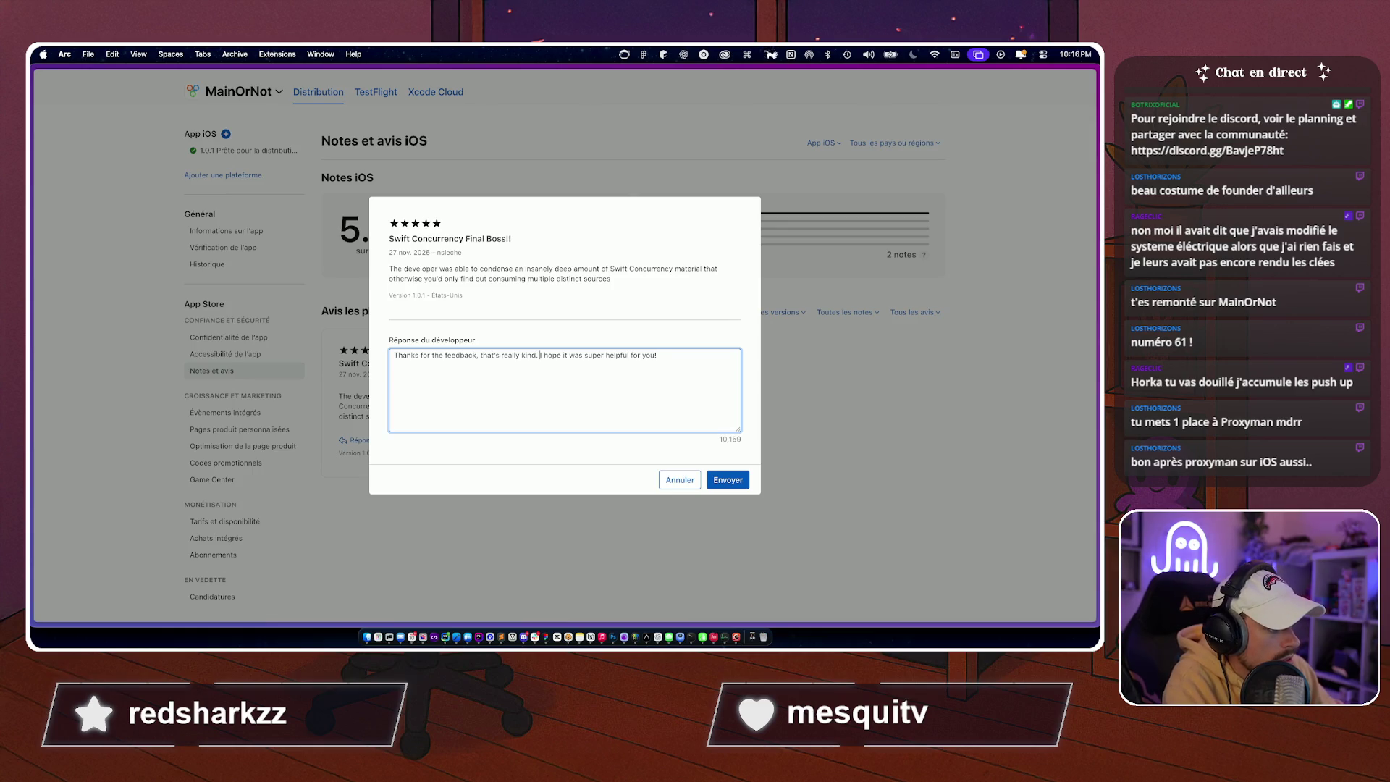
key("Return")
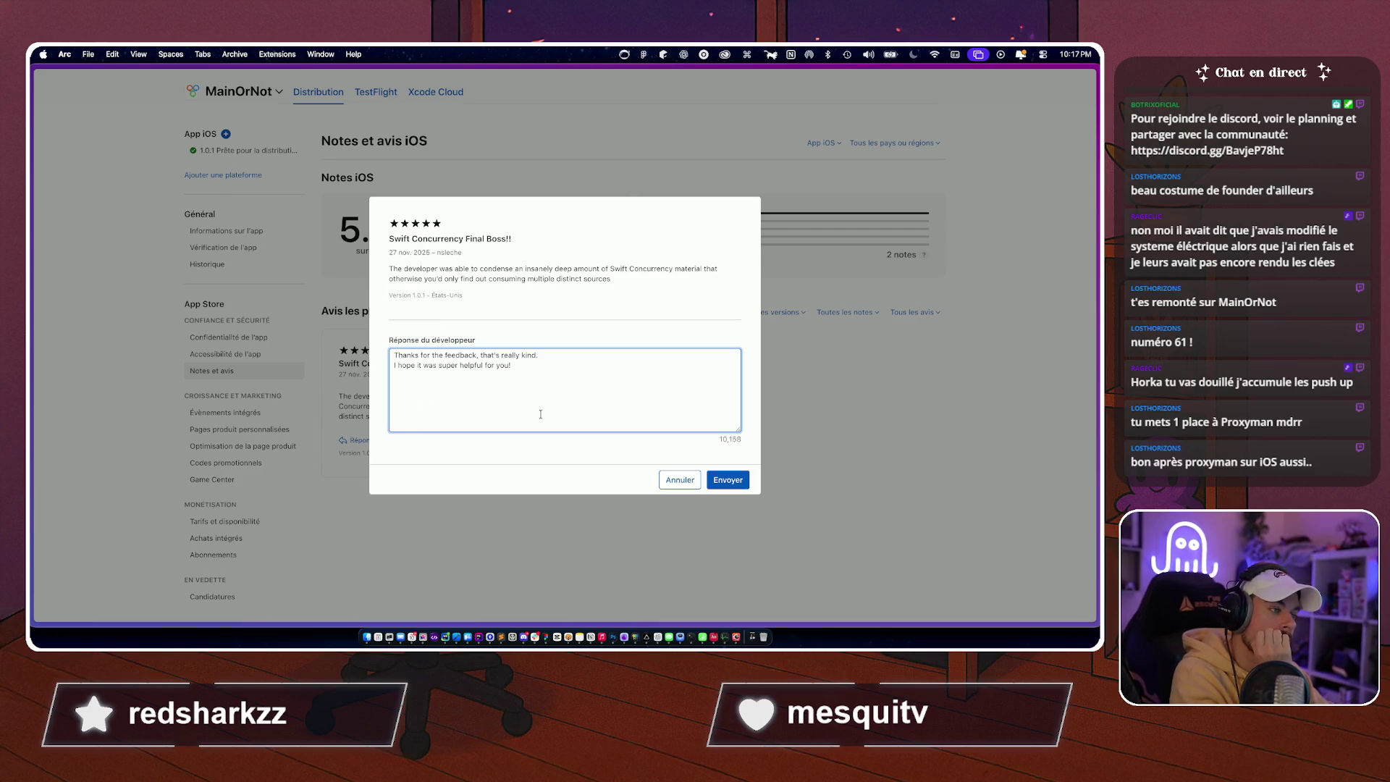
left_click(743, 481)
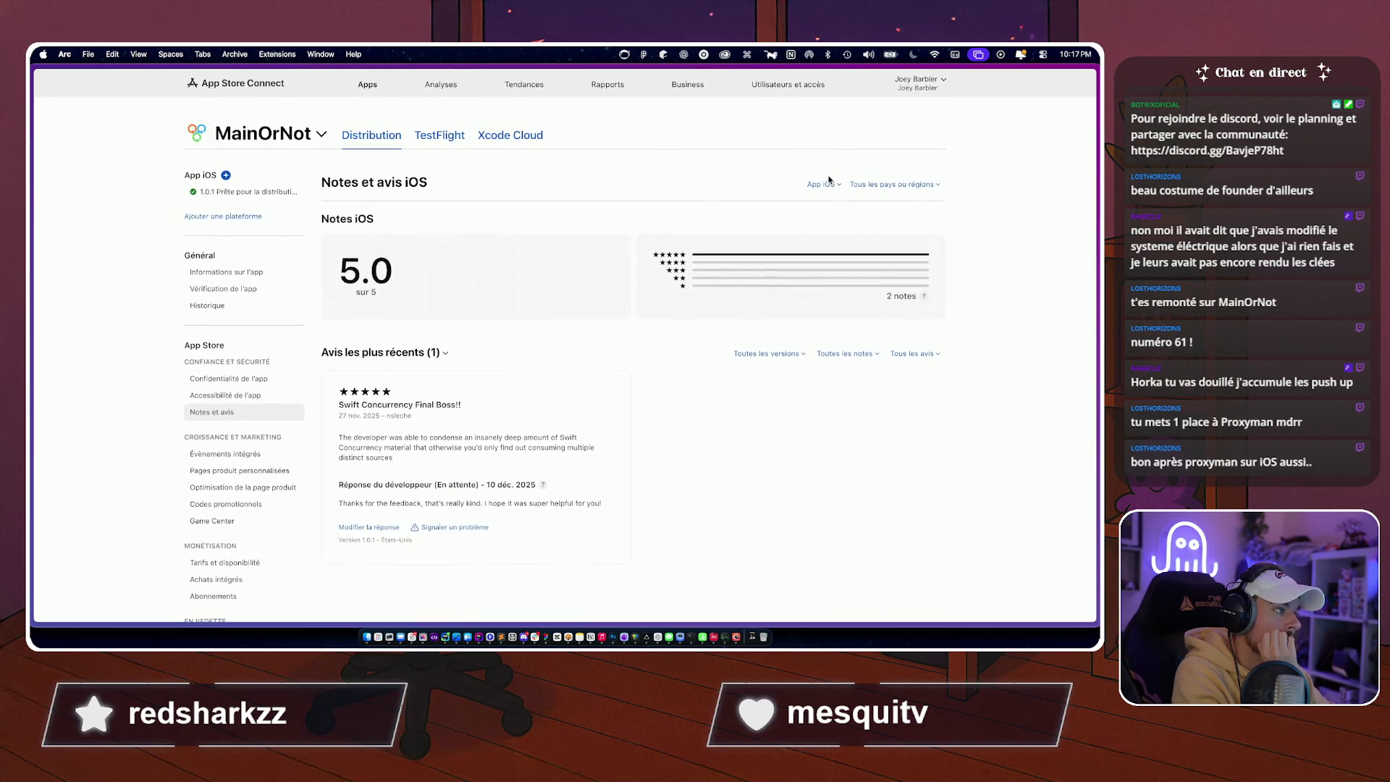
left_click(829, 184)
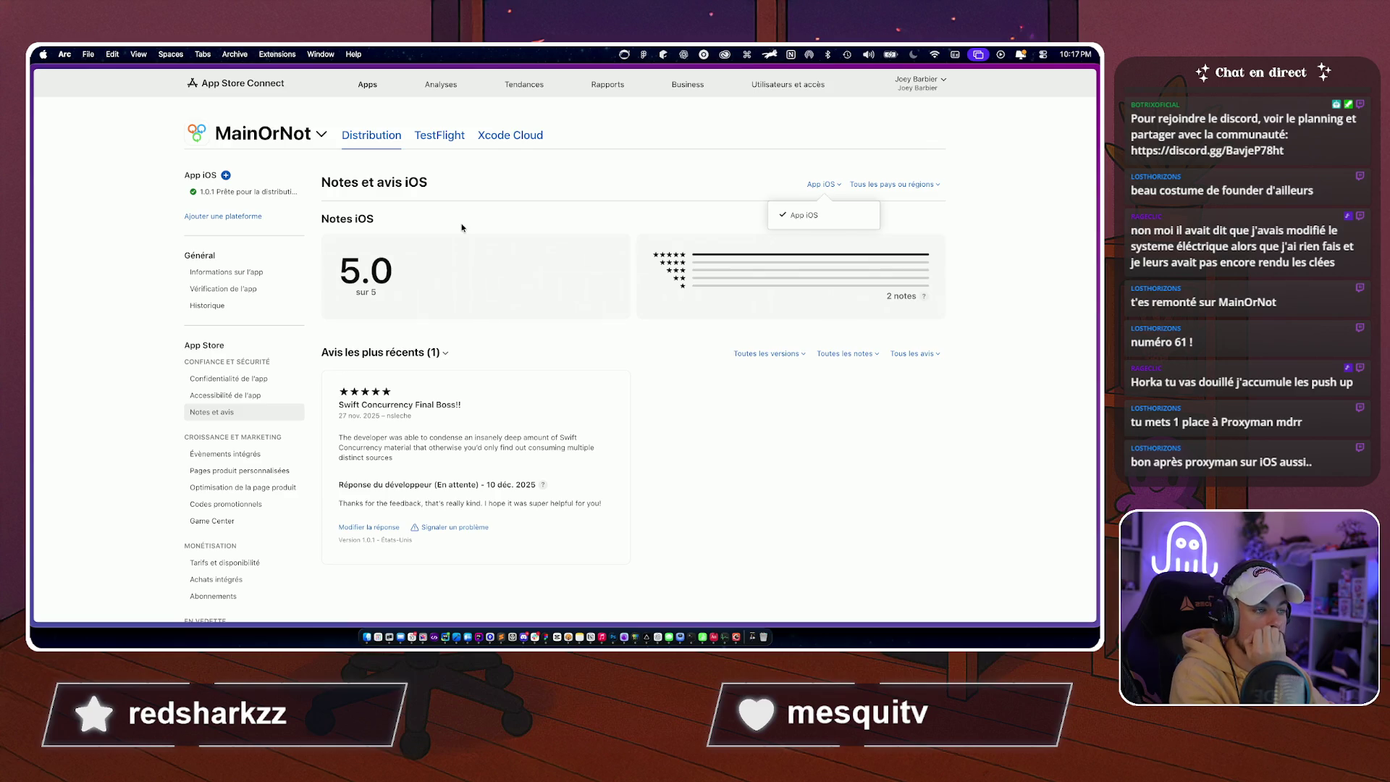
Open Analyses and scroll the impressions, units and sessions comparison across all four apps.
left_click(441, 84)
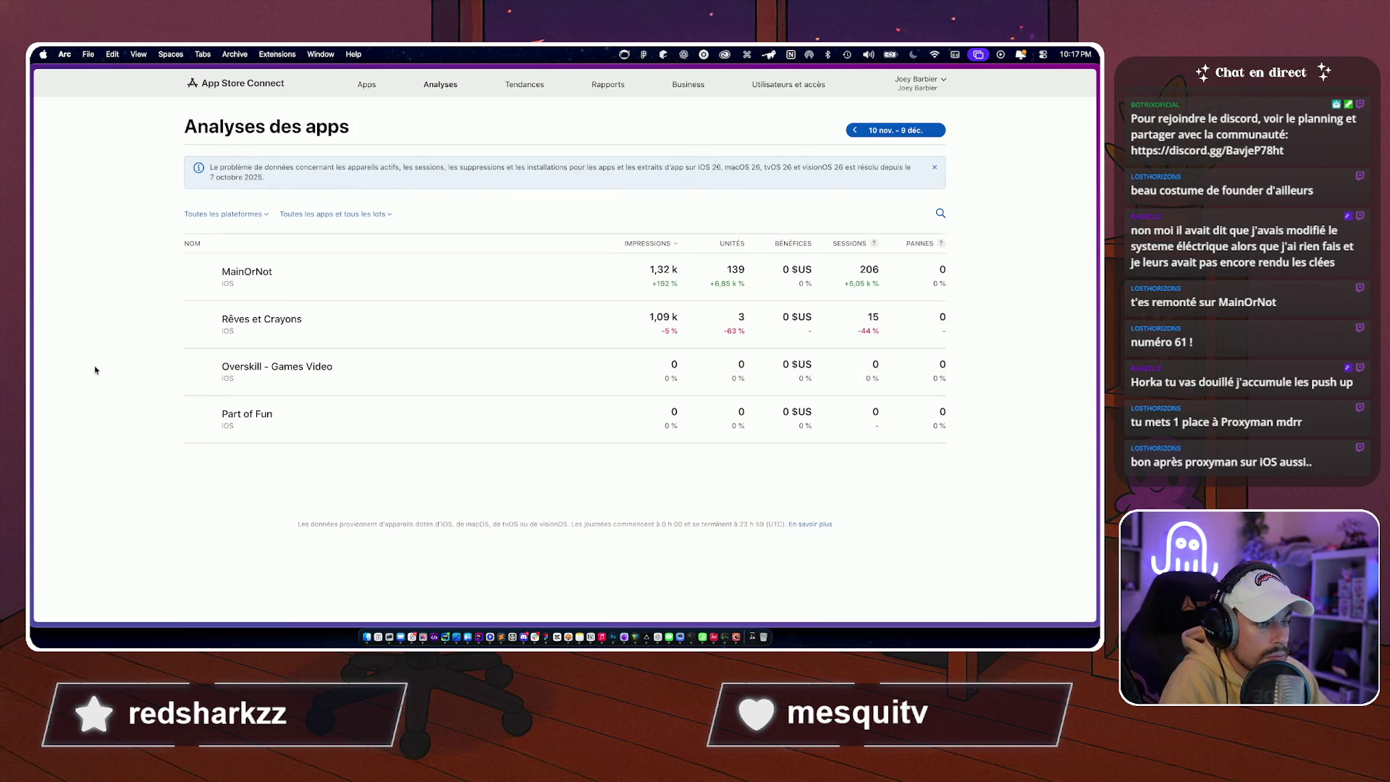
scroll(107, 373, "down", 1)
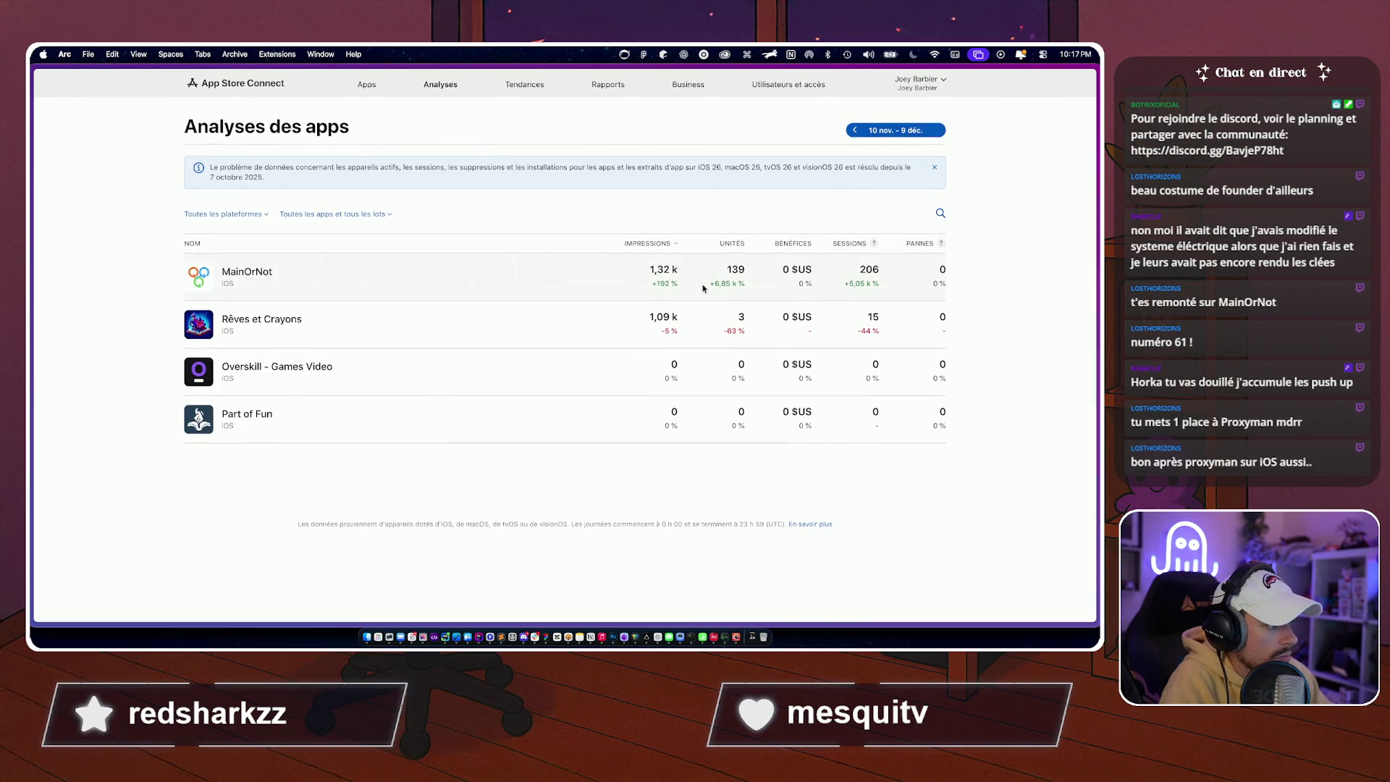